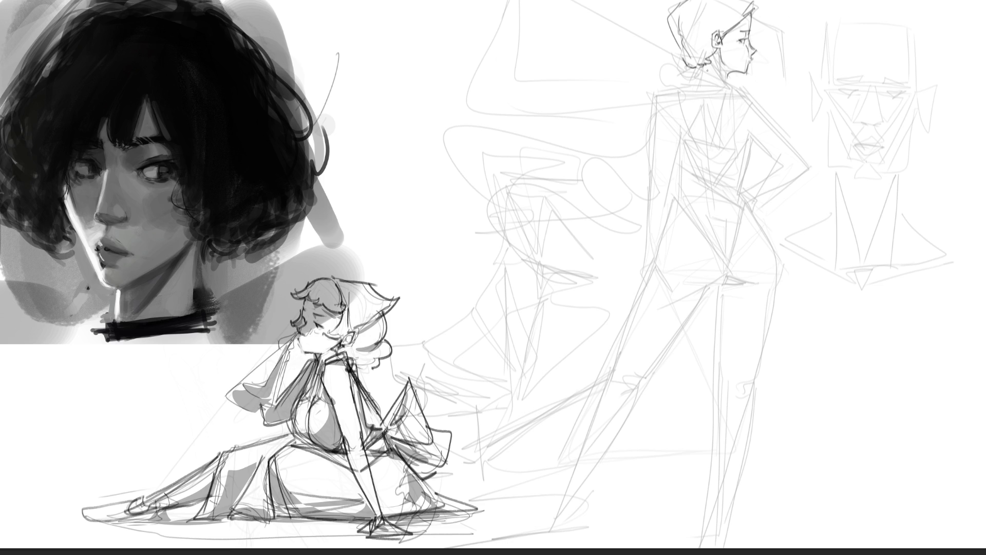
Step: Draw a short darker pencil stroke along the standing figure's jaw and neck, then undo it
mouse_move(717, 53)
left_mouse_down()
mouse_move(725, 80)
mouse_move(691, 91)
left_mouse_up()
key("ctrl+z")
Step: Trace darker lines over the standing figure's neck, both edges of the back, and shoulders
mouse_move(700, 70)
left_mouse_down()
mouse_move(694, 88)
mouse_move(721, 87)
mouse_move(684, 91)
left_mouse_up()
left_click_drag(679, 92, 716, 168)
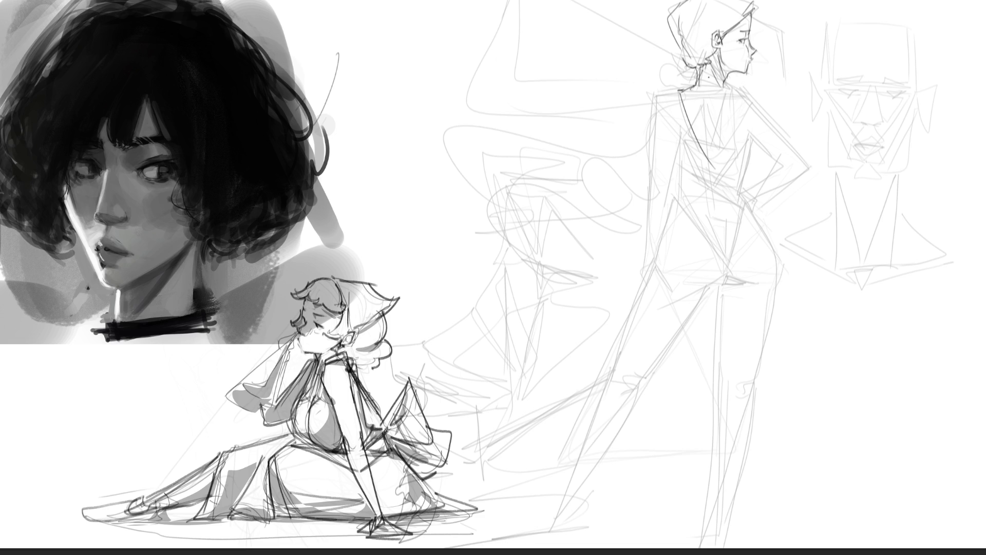
key("ctrl+z")
left_click_drag(681, 90, 687, 159)
left_click_drag(734, 89, 739, 154)
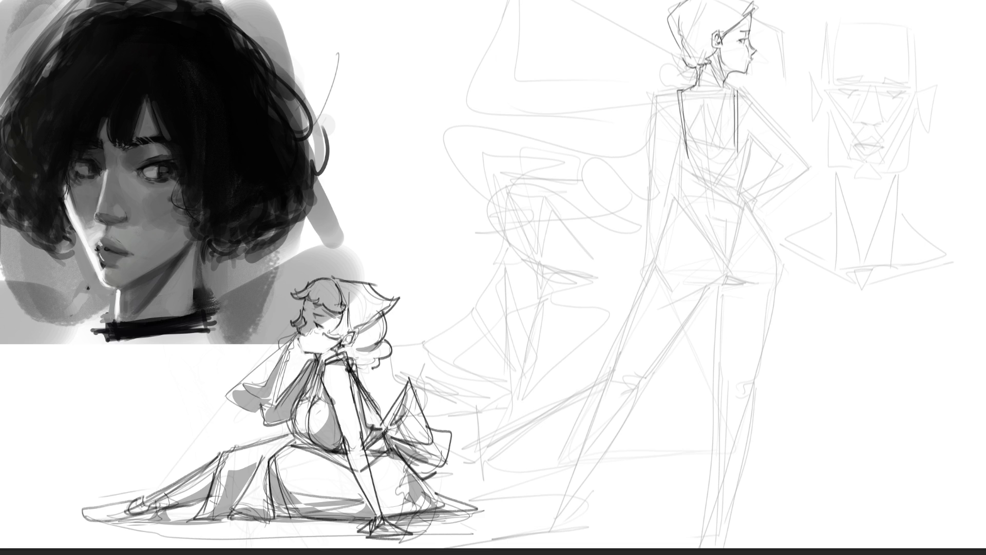
mouse_move(721, 85)
left_mouse_down()
mouse_move(759, 90)
mouse_move(804, 159)
left_mouse_up()
left_click_drag(677, 90, 658, 93)
Step: Draw the inner arm line, a line across the back, and the figure's left side contour
left_click_drag(748, 135, 781, 159)
key("ctrl+z")
key("ctrl+z")
left_click_drag(751, 139, 751, 149)
left_click_drag(685, 141, 736, 149)
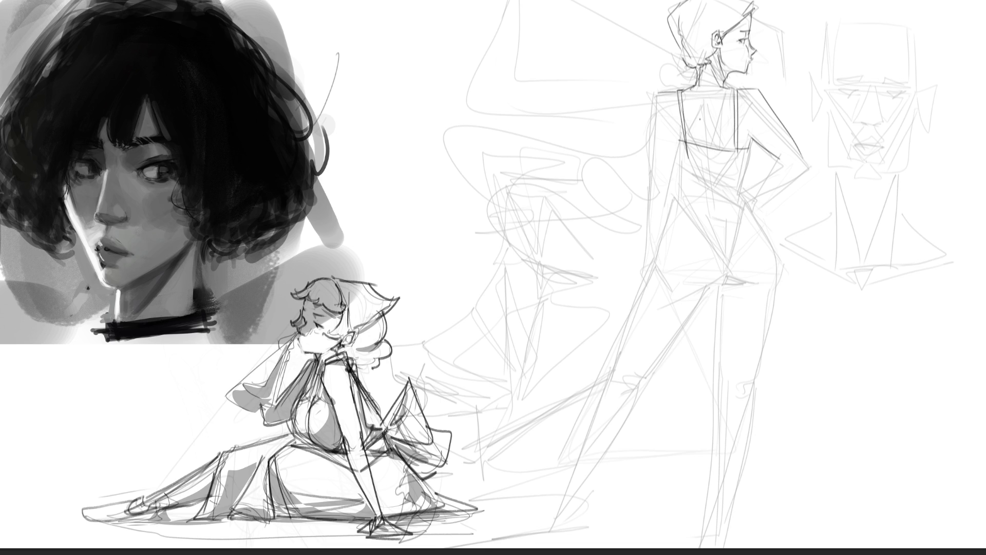
left_click_drag(673, 124, 681, 140)
left_click_drag(658, 93, 651, 180)
left_click_drag(677, 146, 664, 200)
Step: Add short detail lines on the upper and lower back, then lasso the lower body
left_click_drag(703, 111, 708, 142)
left_click_drag(717, 112, 728, 146)
left_click_drag(700, 108, 691, 132)
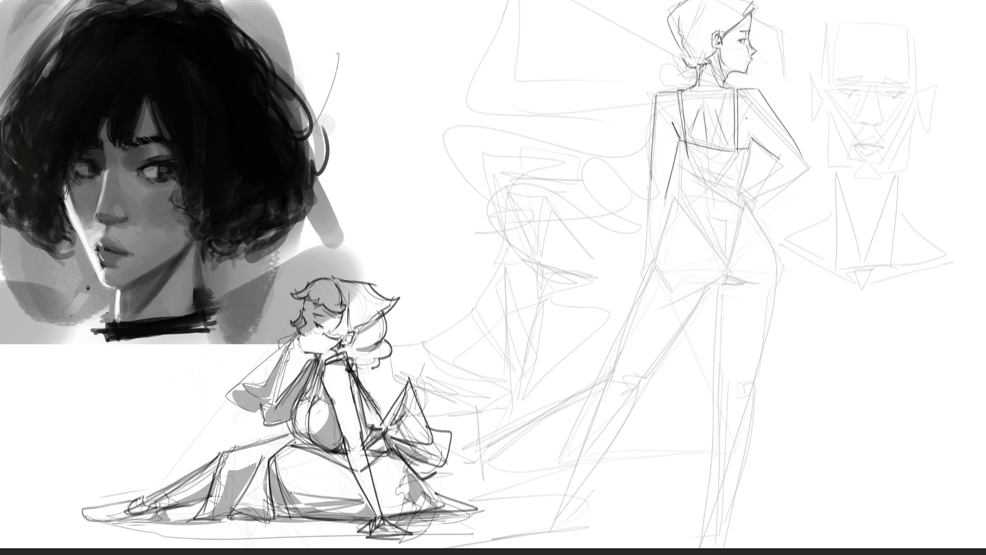
left_click_drag(679, 142, 683, 183)
left_click_drag(678, 184, 699, 181)
mouse_move(820, 331)
left_mouse_down()
mouse_move(743, 196)
mouse_move(690, 191)
mouse_move(662, 223)
mouse_move(519, 548)
left_mouse_up()
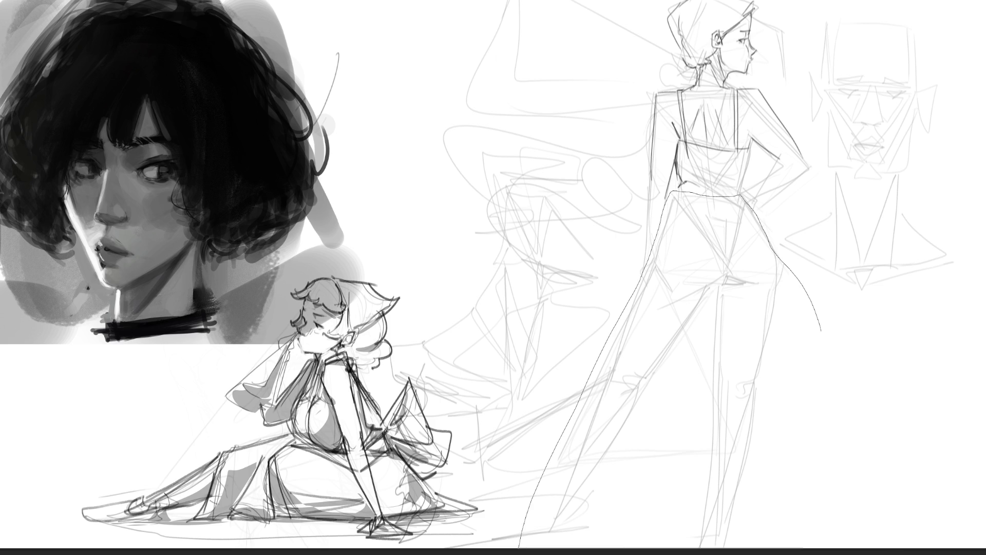
Step: Rotate the selected lower body slightly counter-clockwise and nudge it down
key("ctrl+t")
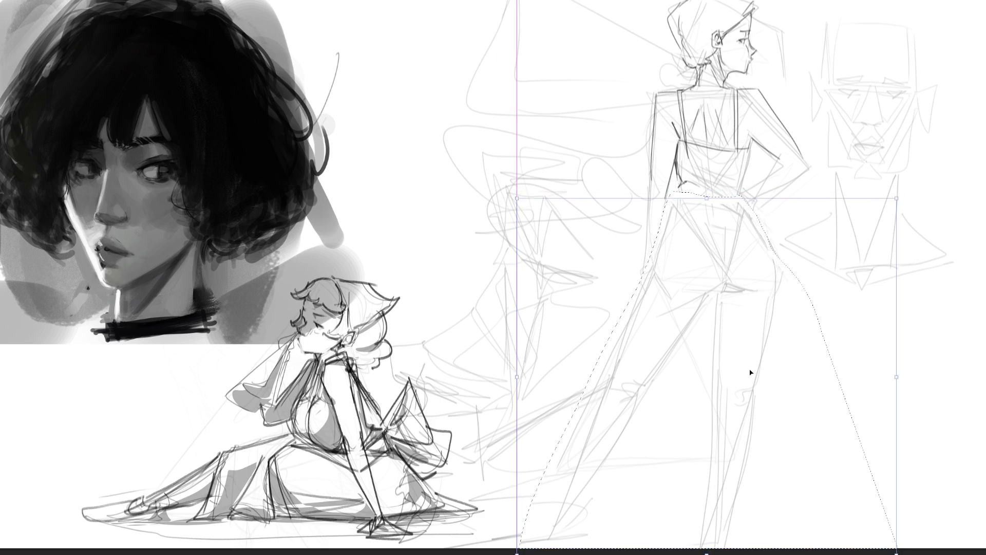
left_click_drag(750, 371, 750, 378)
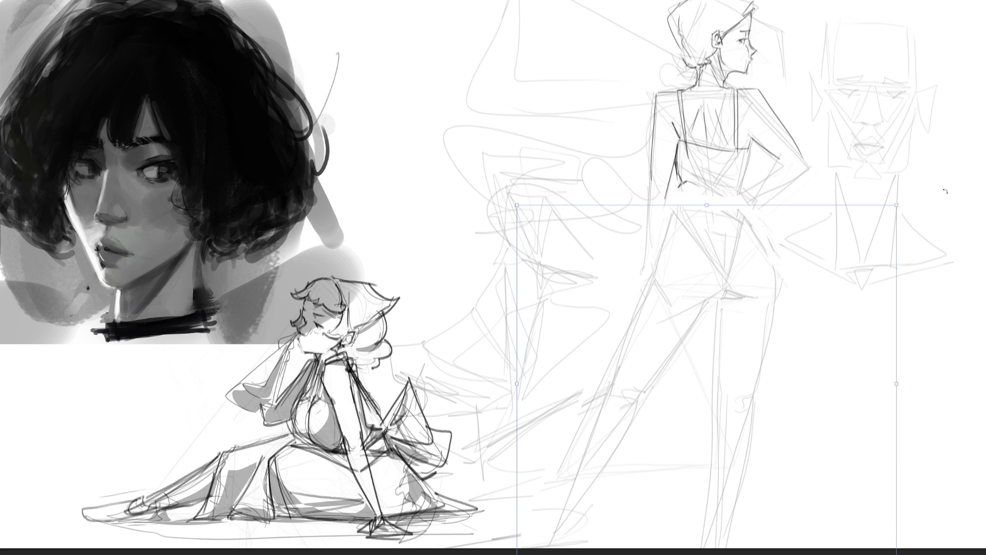
mouse_move(925, 200)
left_mouse_down()
mouse_move(861, 250)
mouse_move(903, 194)
left_mouse_up()
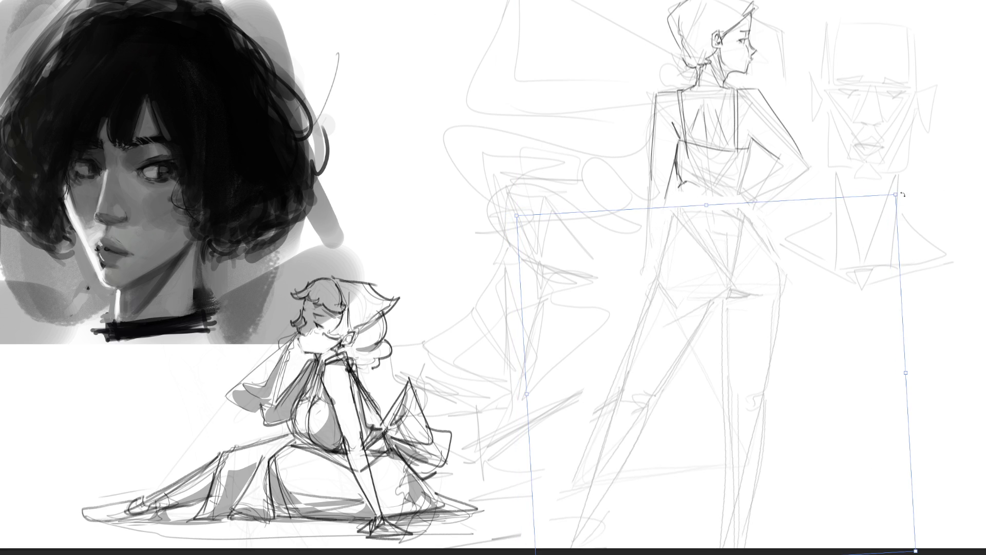
left_click_drag(805, 219, 776, 258)
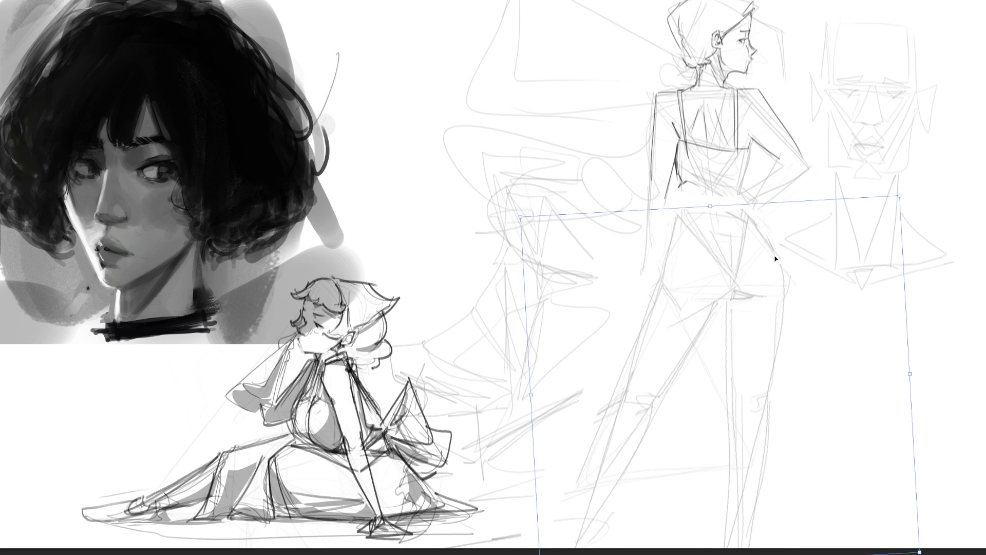
key("Return")
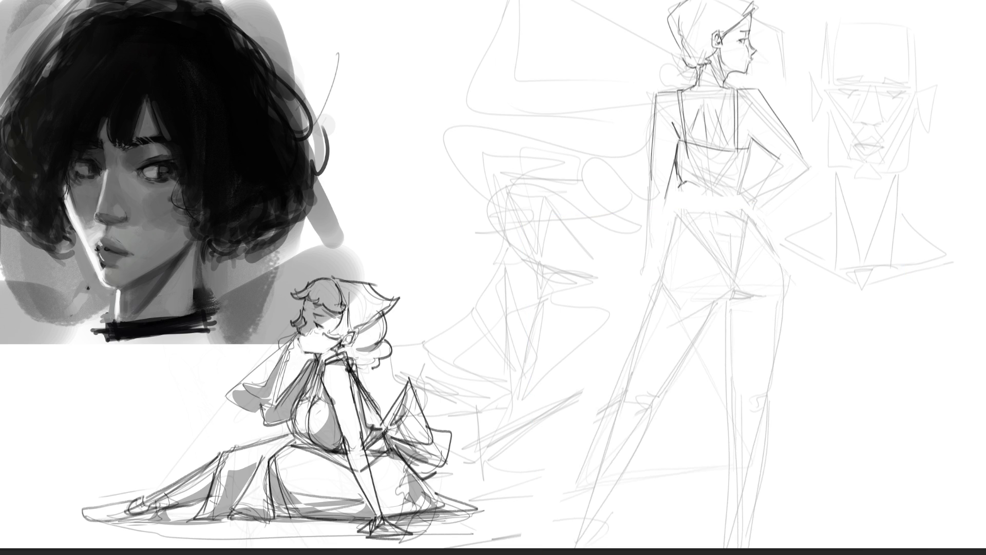
Step: Draw darker lines for the arm, hand and wrist, the figure's side, hips and buttock
mouse_move(798, 146)
left_mouse_down()
mouse_move(813, 178)
mouse_move(781, 167)
mouse_move(748, 206)
left_mouse_up()
left_click_drag(811, 171, 748, 211)
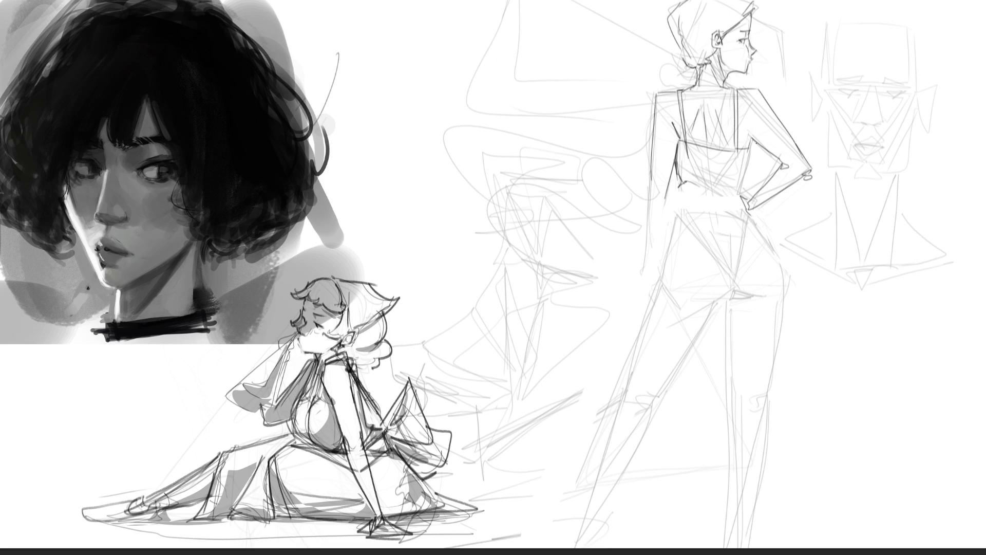
mouse_move(752, 150)
left_mouse_down()
mouse_move(741, 196)
mouse_move(678, 197)
mouse_move(676, 214)
mouse_move(735, 295)
left_mouse_up()
left_click_drag(750, 199, 743, 272)
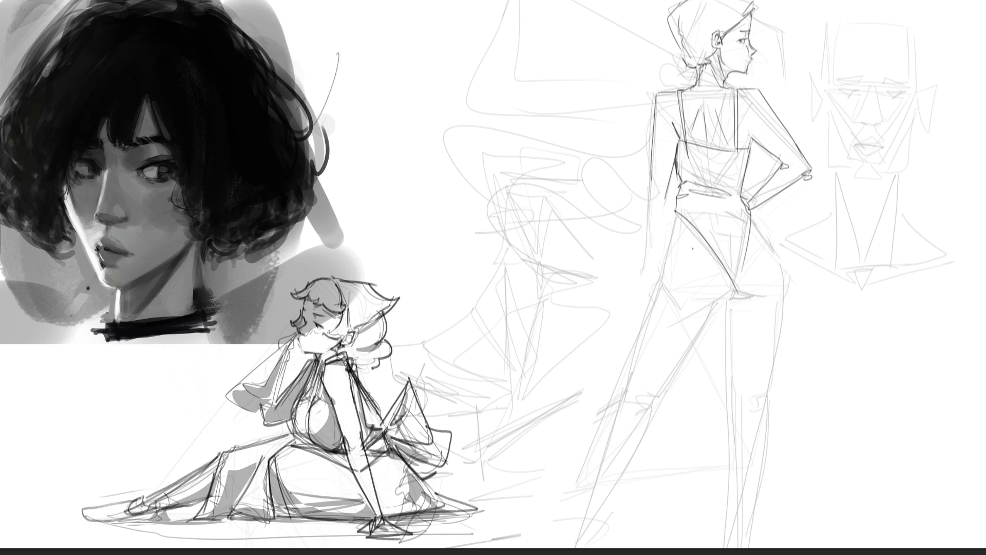
left_click_drag(676, 212, 660, 279)
mouse_move(705, 307)
left_mouse_down()
mouse_move(730, 291)
mouse_move(761, 298)
left_mouse_up()
Step: Redraw the right hip-and-thigh line several times until it curves further right
left_click_drag(761, 225, 781, 295)
key("ctrl+z")
left_click_drag(759, 221, 775, 374)
key("ctrl+z")
left_click_drag(757, 219, 764, 397)
key("ctrl+z")
left_click_drag(757, 221, 764, 395)
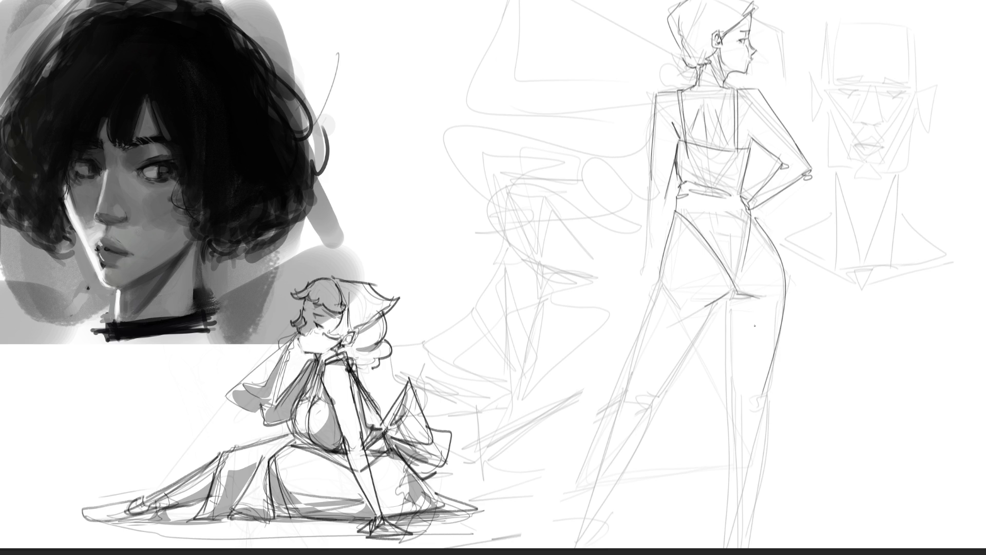
Step: Draw the inner and outer lines of both legs, including the left thigh and lower leg
mouse_move(722, 304)
left_mouse_down()
mouse_move(733, 415)
mouse_move(754, 403)
left_mouse_up()
left_click_drag(766, 383, 749, 535)
left_click_drag(733, 421, 742, 528)
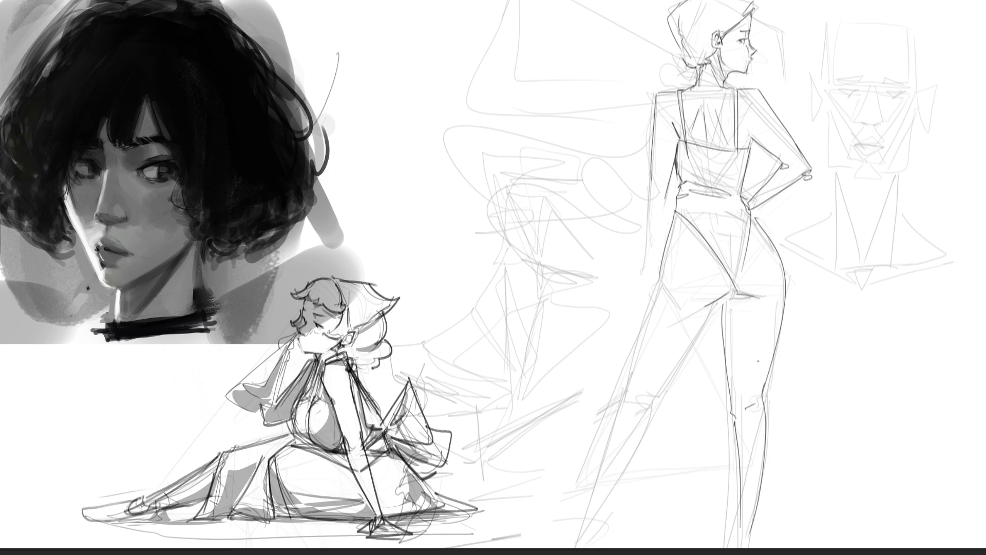
mouse_move(714, 300)
left_mouse_down()
mouse_move(666, 378)
mouse_move(629, 399)
mouse_move(654, 289)
left_mouse_up()
left_click_drag(637, 343, 567, 551)
left_click_drag(654, 413, 577, 544)
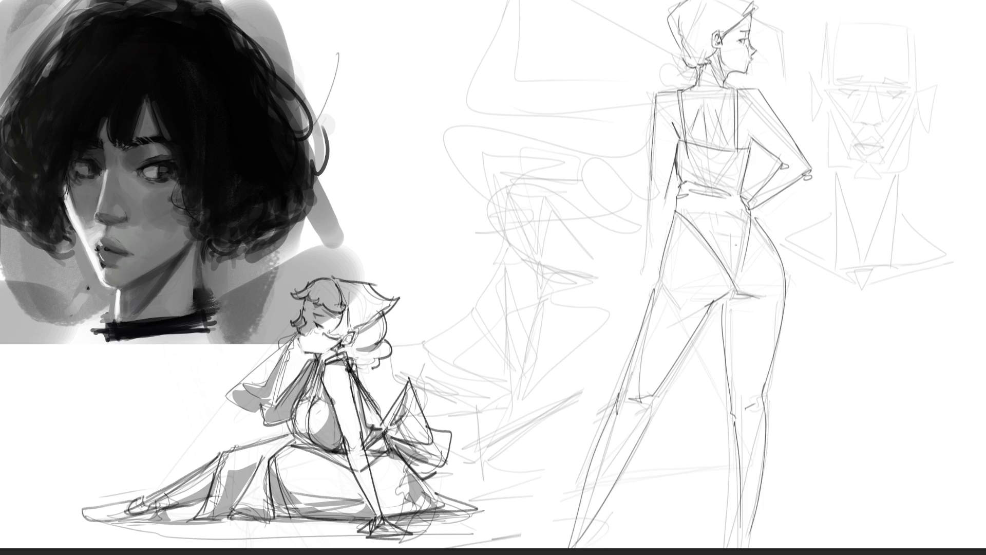
left_click_drag(652, 141, 651, 286)
mouse_move(668, 174)
left_mouse_down()
mouse_move(642, 320)
mouse_move(620, 333)
left_mouse_up()
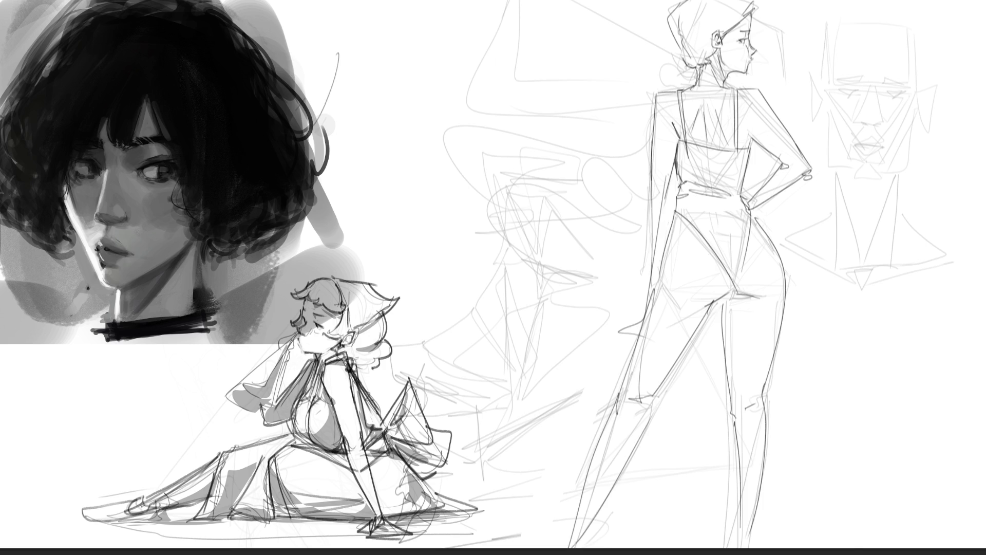
Step: Add a hair bun at the nape and a looping curve beside the head
mouse_move(694, 49)
left_mouse_down()
mouse_move(726, 86)
mouse_move(797, 38)
mouse_move(719, 77)
mouse_move(853, 187)
mouse_move(917, 152)
mouse_move(661, 91)
mouse_move(633, 211)
left_mouse_up()
left_click_drag(744, 1, 757, 6)
left_click_drag(758, 11, 799, 36)
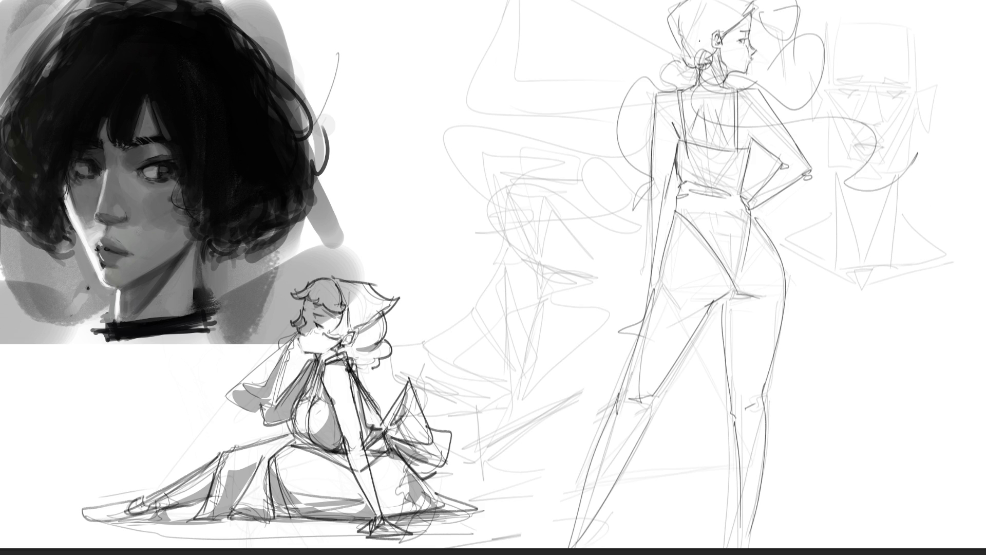
Step: Draw two long diagonal guide lines across the figure and sketch arcs beside the head
left_click_drag(793, 17, 639, 511)
left_click_drag(602, 10, 985, 324)
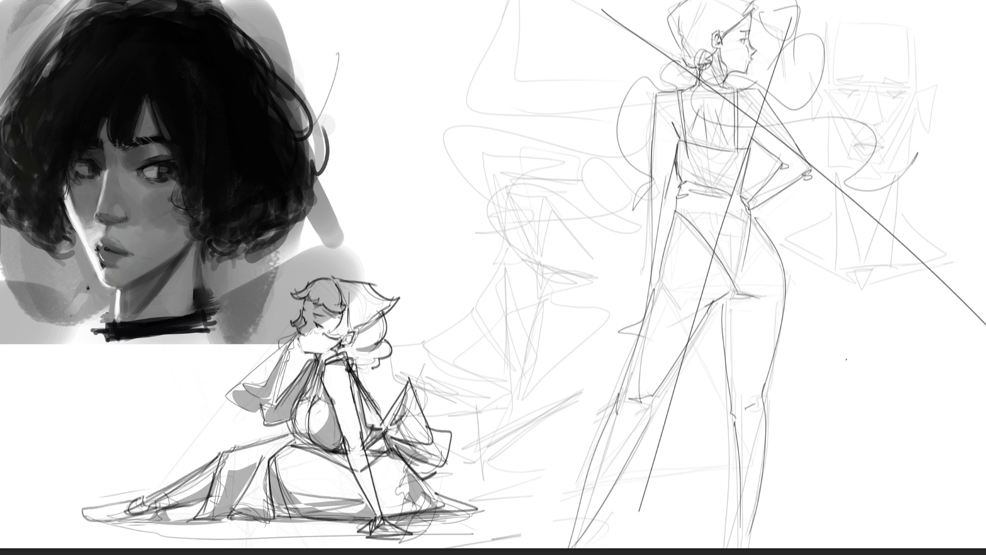
left_click_drag(850, 64, 797, 0)
left_click_drag(636, 0, 656, 52)
Step: Tilt the selected head slightly clockwise, then fade the standing figure to light grey with a soft eraser
left_click_drag(705, 74, 766, 78)
key("ctrl+t")
left_click_drag(882, 41, 822, 53)
left_click_drag(755, 41, 756, 40)
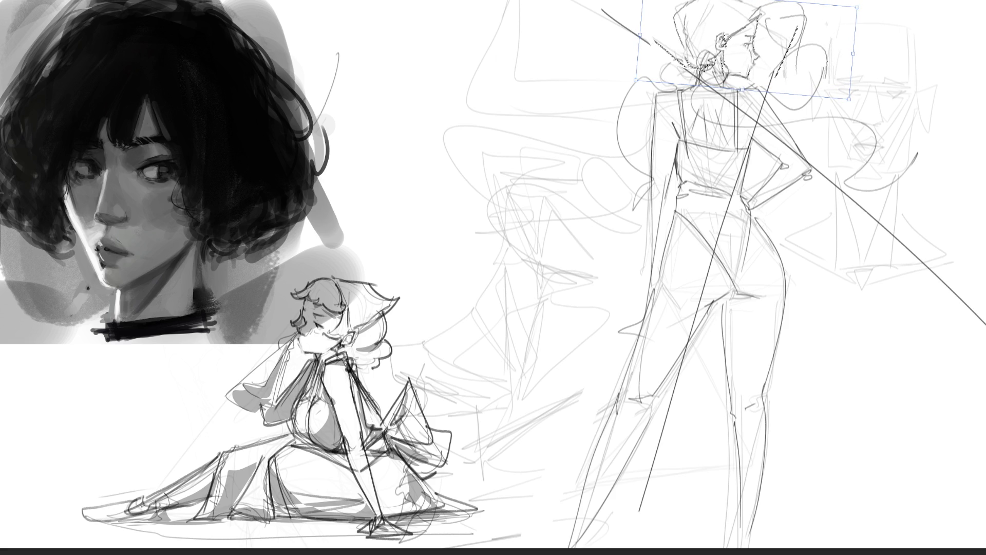
key("Return")
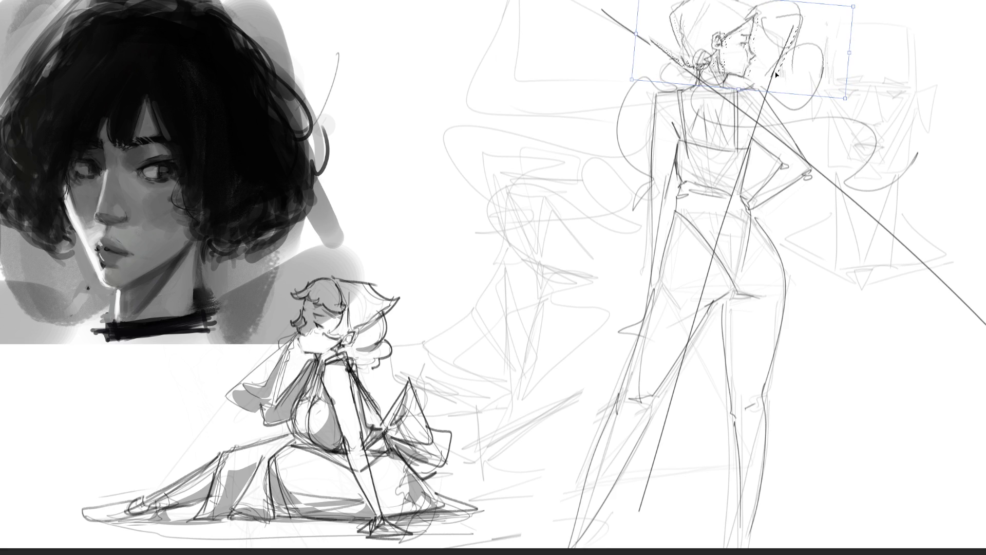
key("ctrl+d")
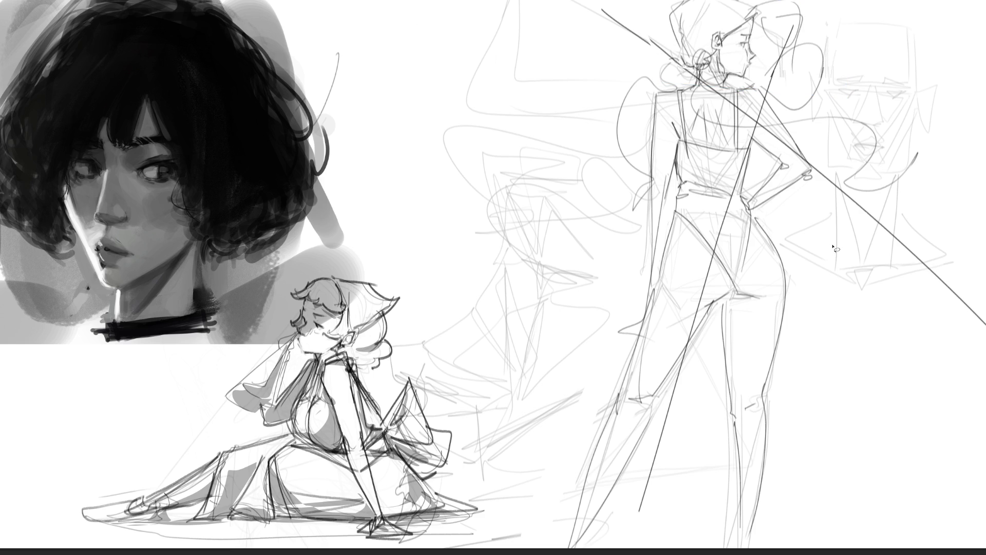
mouse_move(873, 154)
left_mouse_down()
mouse_move(719, 77)
mouse_move(869, 159)
left_mouse_up()
left_click_drag(817, 56, 760, 221)
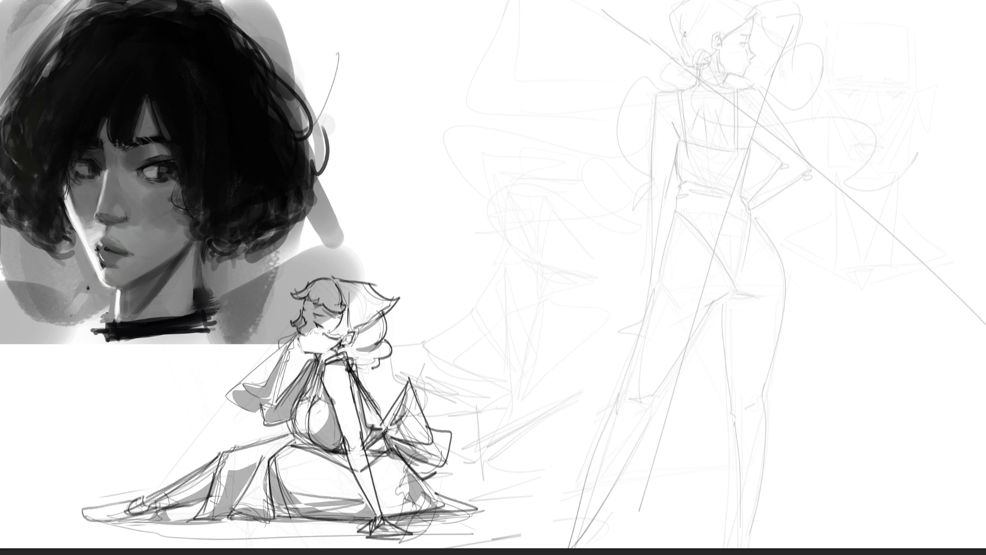
Step: Draw bold dark strokes for the head, neck, shoulders, arms and torso
mouse_move(674, 14)
left_mouse_down()
mouse_move(676, 66)
mouse_move(705, 2)
mouse_move(725, 71)
mouse_move(679, 85)
mouse_move(735, 56)
mouse_move(677, 84)
left_mouse_up()
left_click_drag(720, 50, 724, 80)
mouse_move(660, 96)
left_mouse_down()
mouse_move(734, 90)
mouse_move(677, 131)
mouse_move(645, 91)
mouse_move(663, 176)
left_mouse_up()
mouse_move(664, 164)
left_mouse_down()
mouse_move(727, 106)
mouse_move(753, 115)
left_mouse_up()
mouse_move(721, 86)
left_mouse_down()
mouse_move(750, 137)
mouse_move(756, 90)
mouse_move(724, 151)
left_mouse_up()
left_click_drag(663, 118, 689, 186)
left_click_drag(747, 136, 735, 177)
mouse_move(751, 121)
left_mouse_down()
mouse_move(765, 154)
mouse_move(714, 191)
left_mouse_up()
left_click_drag(686, 102, 747, 116)
mouse_move(748, 105)
left_mouse_down()
mouse_move(719, 126)
mouse_move(748, 216)
left_mouse_up()
Step: Add the zigzag and U-shaped hip lines, undoing stray torso strokes
left_click_drag(771, 149, 779, 158)
key("ctrl+z")
key("ctrl+z")
mouse_move(707, 108)
left_mouse_down()
mouse_move(743, 218)
mouse_move(753, 197)
mouse_move(750, 211)
mouse_move(769, 211)
left_mouse_up()
key("ctrl+z")
mouse_move(774, 186)
left_mouse_down()
mouse_move(776, 203)
mouse_move(826, 230)
left_mouse_up()
mouse_move(688, 195)
left_mouse_down()
mouse_move(701, 236)
mouse_move(837, 257)
mouse_move(833, 246)
mouse_move(808, 314)
mouse_move(752, 326)
left_mouse_up()
mouse_move(690, 218)
left_mouse_down()
mouse_move(696, 380)
mouse_move(748, 361)
left_mouse_up()
Step: Draw the legs down from the hips, with a looping knot at the lower leg and the foot
left_click_drag(843, 247, 841, 484)
left_click_drag(703, 426, 784, 438)
key("ctrl+z")
mouse_move(709, 426)
left_mouse_down()
mouse_move(740, 389)
mouse_move(719, 446)
mouse_move(774, 428)
mouse_move(801, 509)
left_mouse_up()
mouse_move(772, 453)
left_mouse_down()
mouse_move(801, 529)
mouse_move(878, 495)
left_mouse_up()
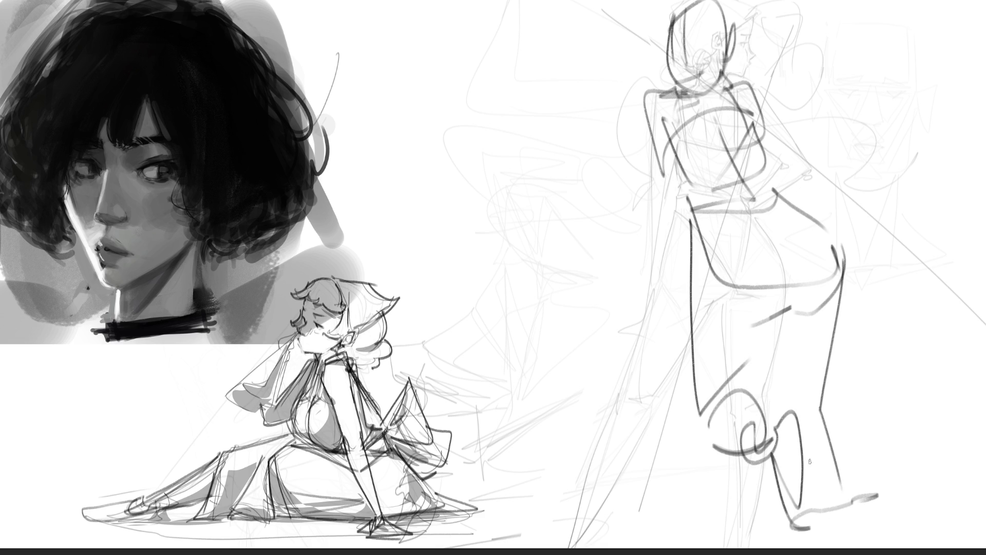
Step: Add the long left-side lines, forearm strokes, and the arm raised over the head
left_click_drag(667, 188, 661, 305)
left_click_drag(679, 245, 668, 302)
mouse_move(668, 302)
left_mouse_down()
mouse_move(596, 331)
mouse_move(673, 312)
left_mouse_up()
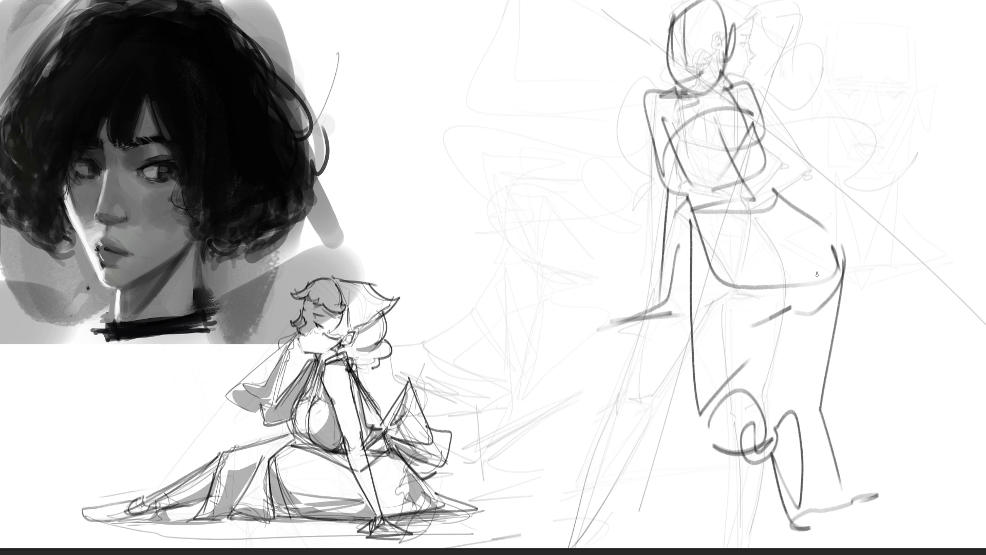
mouse_move(729, 71)
left_mouse_down()
mouse_move(788, 77)
mouse_move(760, 110)
mouse_move(811, 31)
mouse_move(770, 119)
left_mouse_up()
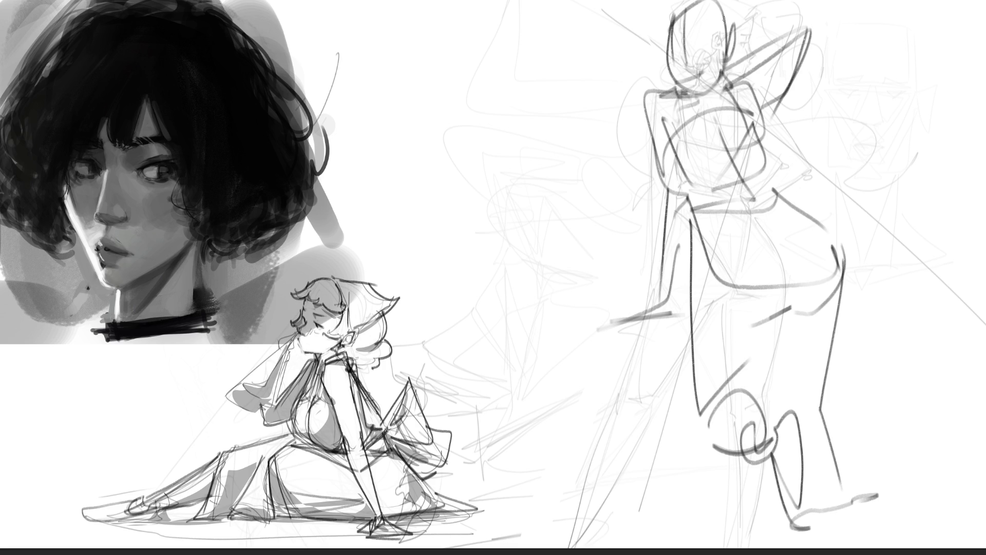
Step: Fade the dark gesture strokes to light grey and sketch new lines around the head, ear and hair
mouse_move(827, 160)
left_mouse_down()
mouse_move(745, 129)
mouse_move(771, 177)
mouse_move(643, 440)
mouse_move(930, 474)
left_mouse_up()
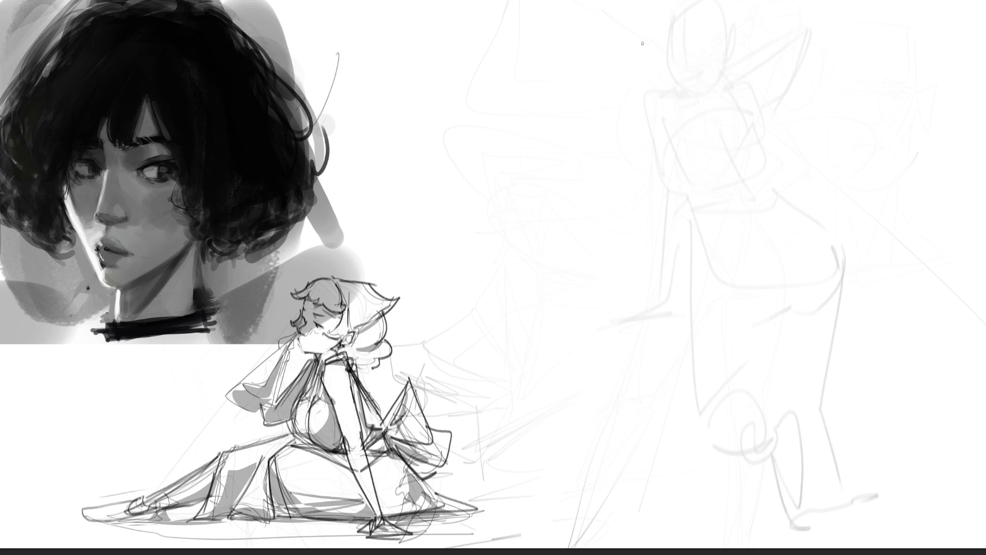
mouse_move(652, 24)
left_mouse_down()
mouse_move(632, 125)
mouse_move(708, 95)
left_mouse_up()
left_click_drag(641, 130, 677, 137)
mouse_move(639, 129)
left_mouse_down()
mouse_move(688, 110)
mouse_move(712, 58)
mouse_move(698, 90)
left_mouse_up()
left_click_drag(667, 18, 689, 53)
left_click_drag(666, 18, 650, 40)
mouse_move(656, 23)
left_mouse_down()
mouse_move(689, 5)
mouse_move(763, 39)
mouse_move(750, 69)
left_mouse_up()
left_click_drag(716, 94, 765, 86)
mouse_move(780, 61)
left_mouse_down()
mouse_move(749, 121)
mouse_move(717, 127)
mouse_move(719, 154)
left_mouse_up()
Step: Draw the neck, jaw, face profile and chin, plus inner body lines
left_click_drag(681, 98, 690, 169)
left_click_drag(713, 93, 720, 167)
mouse_move(692, 107)
left_mouse_down()
mouse_move(679, 191)
mouse_move(686, 163)
mouse_move(667, 148)
mouse_move(622, 200)
mouse_move(740, 177)
mouse_move(753, 139)
mouse_move(697, 352)
left_mouse_up()
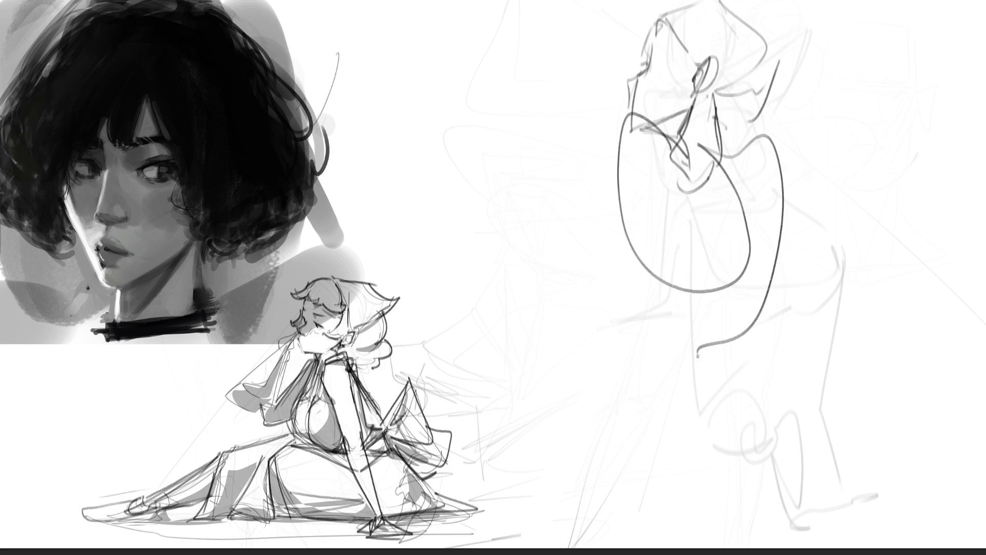
left_click_drag(710, 197, 698, 359)
left_click_drag(686, 191, 686, 282)
left_click_drag(739, 201, 742, 286)
Step: Draw the body's side curves, the hip curve, and both legs down to the feet
left_click_drag(624, 121, 678, 338)
left_click_drag(781, 158, 780, 342)
mouse_move(627, 224)
left_mouse_down()
mouse_move(771, 208)
mouse_move(745, 377)
mouse_move(693, 404)
left_mouse_up()
mouse_move(641, 287)
left_mouse_down()
mouse_move(661, 388)
mouse_move(751, 378)
mouse_move(739, 445)
mouse_move(779, 548)
left_mouse_up()
left_click_drag(740, 445, 771, 508)
left_click_drag(633, 462, 760, 544)
left_click_drag(774, 403, 794, 516)
left_click_drag(776, 384, 852, 540)
left_click_drag(638, 424, 648, 547)
Step: Draw the left torso line, the long left arm curve, and a dark diagonal down to the ear
mouse_move(637, 149)
left_mouse_down()
mouse_move(622, 295)
mouse_move(633, 317)
left_mouse_up()
left_click_drag(571, 191, 604, 278)
left_click_drag(608, 152, 590, 218)
mouse_move(605, 117)
left_mouse_down()
mouse_move(608, 138)
mouse_move(595, 110)
mouse_move(640, 8)
mouse_move(609, 137)
left_mouse_up()
mouse_move(642, 2)
left_mouse_down()
mouse_move(581, 110)
mouse_move(606, 139)
left_mouse_up()
left_click_drag(642, 4, 603, 156)
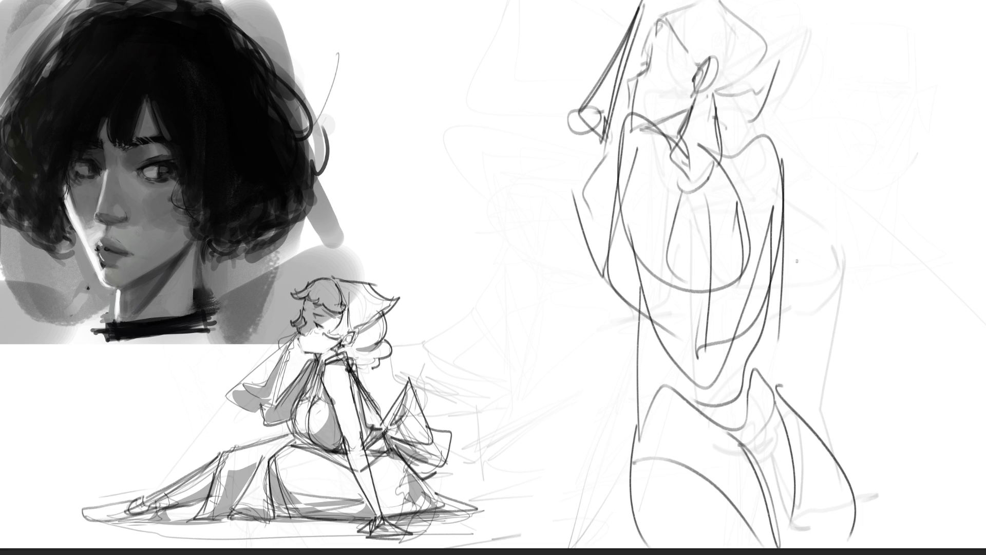
Step: Sketch marks and an arm shape beside the figure's right side
left_click_drag(801, 294, 815, 286)
left_click_drag(796, 252, 821, 260)
left_click_drag(812, 293, 775, 345)
mouse_move(821, 257)
left_mouse_down()
mouse_move(814, 282)
mouse_move(824, 254)
left_mouse_up()
left_click_drag(804, 126, 804, 157)
mouse_move(803, 107)
left_mouse_down()
mouse_move(802, 241)
mouse_move(793, 236)
mouse_move(827, 234)
left_mouse_up()
left_click_drag(832, 226, 816, 263)
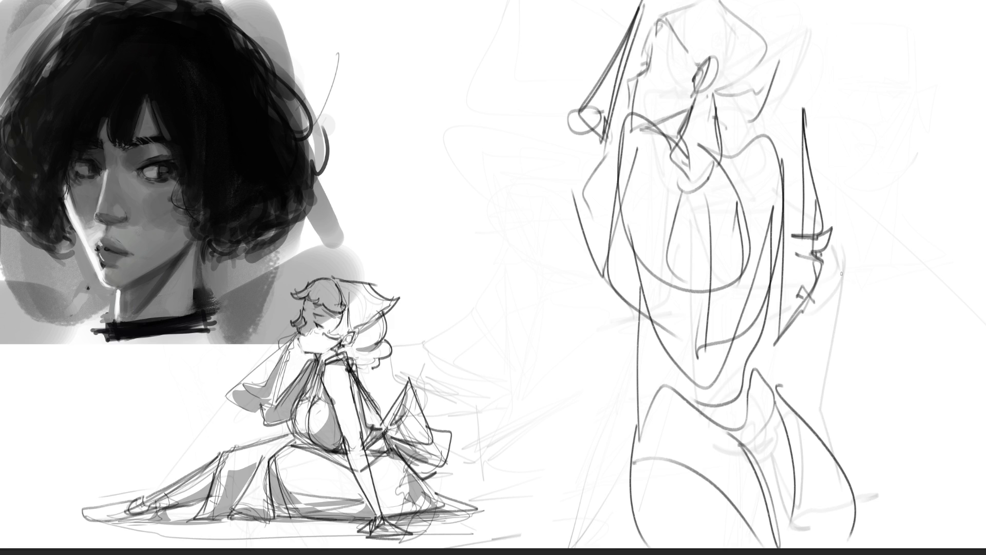
Step: Add curving hair strokes at the upper right, face lines, and darker left and right torso contours
mouse_move(731, 116)
left_mouse_down()
mouse_move(768, 109)
mouse_move(788, 91)
left_mouse_up()
mouse_move(799, 93)
left_mouse_down()
mouse_move(801, 83)
mouse_move(837, 163)
mouse_move(898, 177)
left_mouse_up()
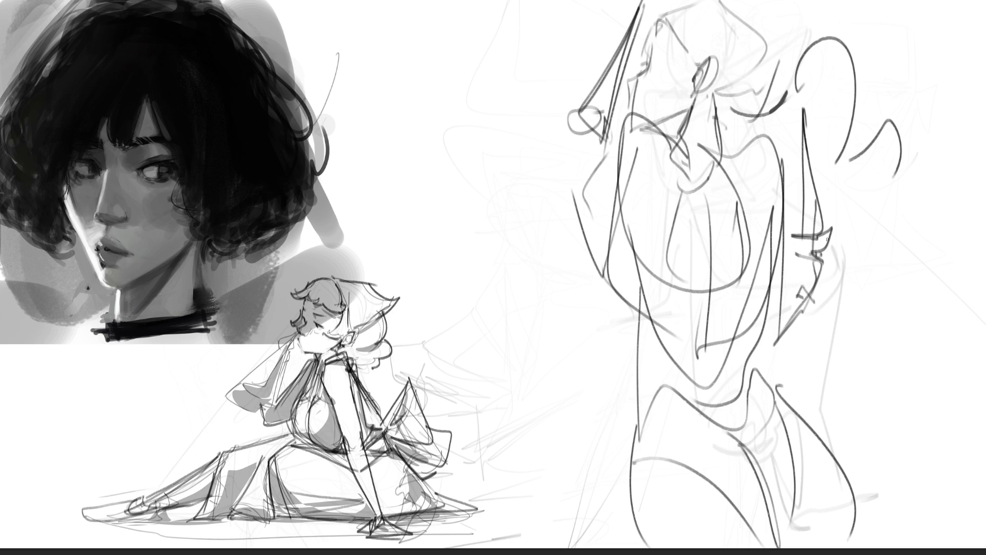
mouse_move(709, 101)
left_mouse_down()
mouse_move(678, 177)
mouse_move(736, 152)
left_mouse_up()
mouse_move(712, 234)
left_mouse_down()
mouse_move(700, 277)
mouse_move(718, 285)
mouse_move(703, 319)
mouse_move(729, 361)
mouse_move(719, 344)
mouse_move(678, 388)
mouse_move(750, 370)
mouse_move(700, 427)
mouse_move(729, 430)
left_mouse_up()
left_click_drag(762, 399, 747, 428)
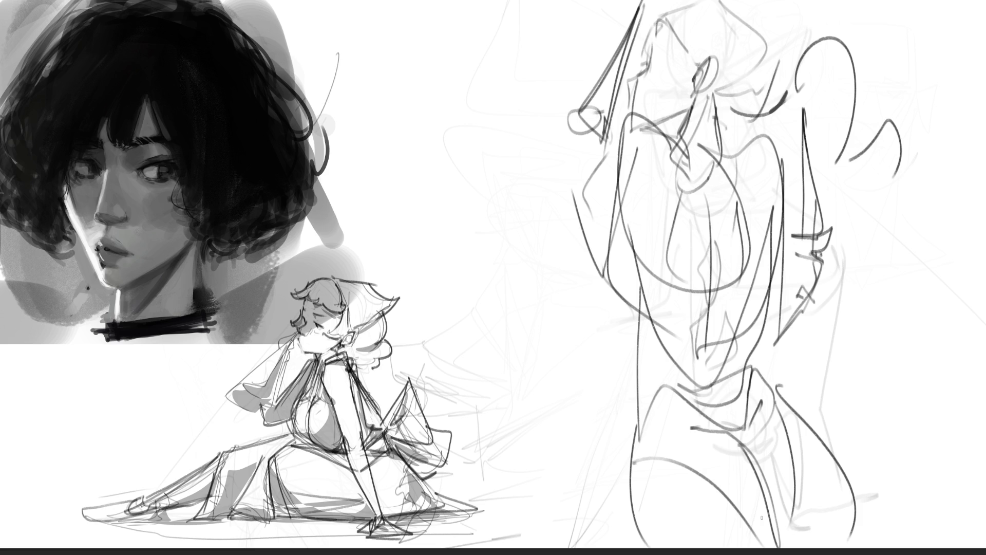
mouse_move(629, 229)
left_mouse_down()
mouse_move(641, 286)
mouse_move(634, 449)
left_mouse_up()
mouse_move(771, 272)
left_mouse_down()
mouse_move(756, 345)
mouse_move(788, 408)
mouse_move(841, 459)
mouse_move(854, 514)
mouse_move(807, 548)
left_mouse_up()
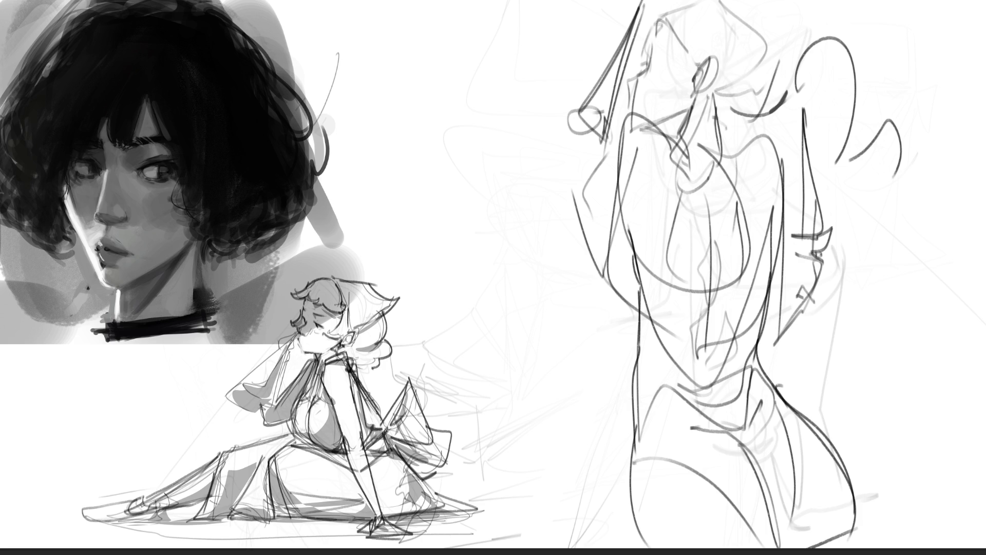
Step: Start a large angular head left of the standing figure with brow and nose, undoing a stray stroke
mouse_move(488, 36)
left_mouse_down()
mouse_move(460, 87)
mouse_move(495, 31)
mouse_move(514, 110)
mouse_move(547, 51)
mouse_move(517, 140)
mouse_move(517, 126)
left_mouse_up()
mouse_move(457, 91)
left_mouse_down()
mouse_move(423, 112)
mouse_move(458, 133)
left_mouse_up()
left_click_drag(466, 109, 458, 92)
mouse_move(495, 110)
left_mouse_down()
mouse_move(516, 139)
mouse_move(469, 148)
mouse_move(509, 139)
left_mouse_up()
left_click_drag(503, 146, 494, 154)
left_click_drag(428, 109, 461, 150)
key("ctrl+z")
Step: Draw the nose's lower edge and tip, then the lips, mouth and chin
mouse_move(429, 105)
left_mouse_down()
mouse_move(461, 151)
mouse_move(504, 159)
left_mouse_up()
mouse_move(513, 123)
left_mouse_down()
mouse_move(507, 150)
mouse_move(477, 181)
mouse_move(433, 199)
left_mouse_up()
left_click_drag(484, 188, 442, 202)
mouse_move(491, 164)
left_mouse_down()
mouse_move(457, 212)
mouse_move(459, 234)
mouse_move(481, 206)
left_mouse_up()
mouse_move(481, 206)
left_mouse_down()
mouse_move(464, 232)
mouse_move(514, 239)
left_mouse_up()
mouse_move(465, 239)
left_mouse_down()
mouse_move(470, 282)
mouse_move(501, 281)
mouse_move(465, 310)
mouse_move(504, 340)
left_mouse_up()
Step: Add the zigzag cheek line, the nose bridge and a brow line across the top of the profile
left_click_drag(572, 72, 570, 109)
left_click_drag(533, 144, 575, 46)
left_click_drag(570, 109, 558, 200)
left_click_drag(525, 103, 552, 195)
left_click_drag(496, 21, 486, 48)
left_click_drag(476, 0, 487, 26)
left_click_drag(483, 52, 557, 18)
left_click_drag(557, 4, 557, 51)
left_click_drag(505, 25, 597, 9)
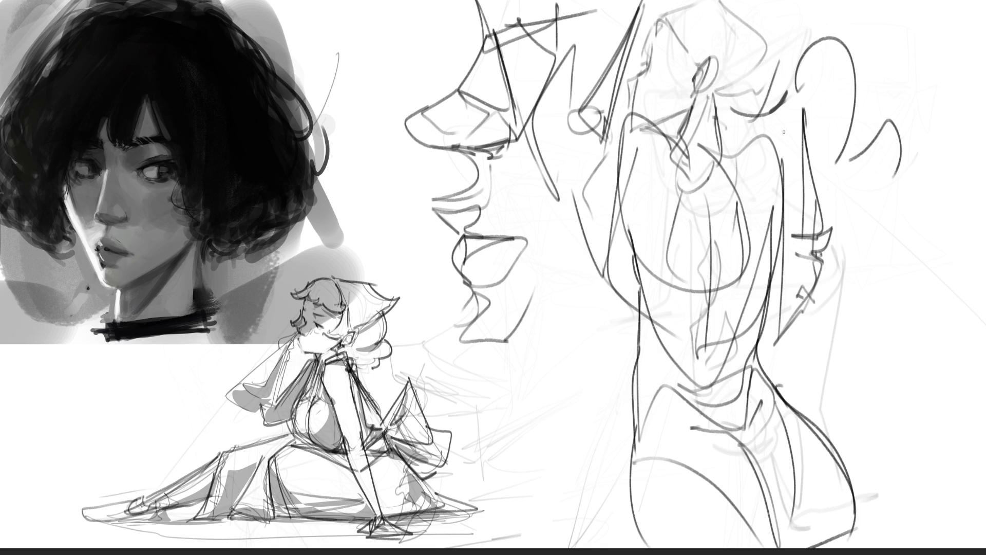
Step: Redraw the chin and jaw, then erase lightly to fade the rough lines to light grey
mouse_move(490, 304)
left_mouse_down()
mouse_move(473, 331)
mouse_move(501, 384)
mouse_move(581, 362)
left_mouse_up()
left_click_drag(481, 392, 615, 361)
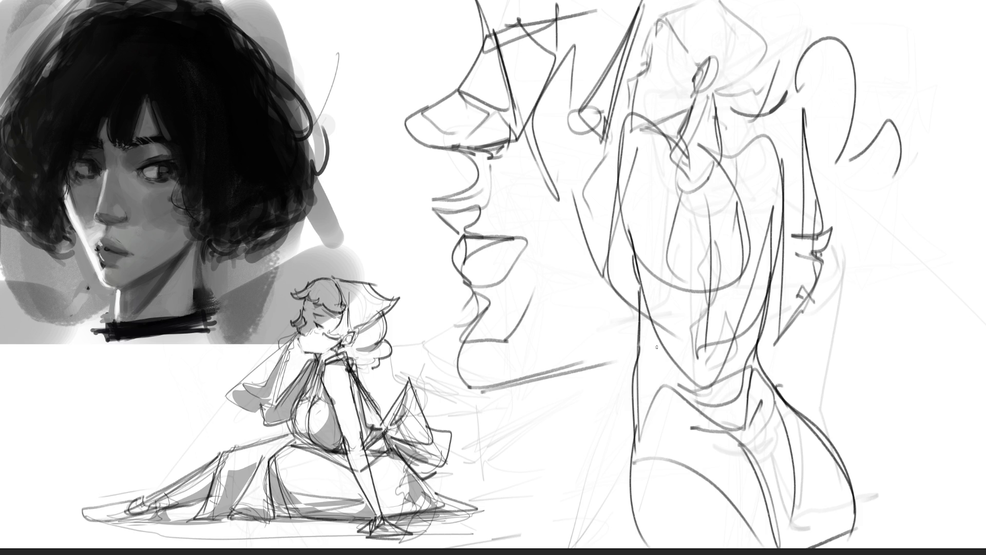
key("ctrl+z")
left_click_drag(467, 2, 469, 100)
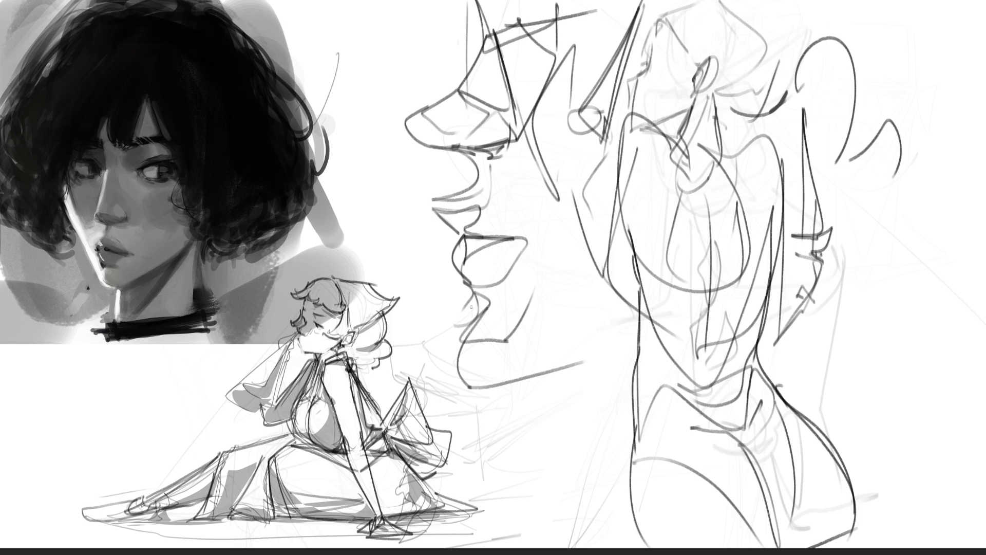
mouse_move(474, 272)
left_mouse_down()
mouse_move(503, 390)
mouse_move(475, 298)
mouse_move(596, 370)
left_mouse_up()
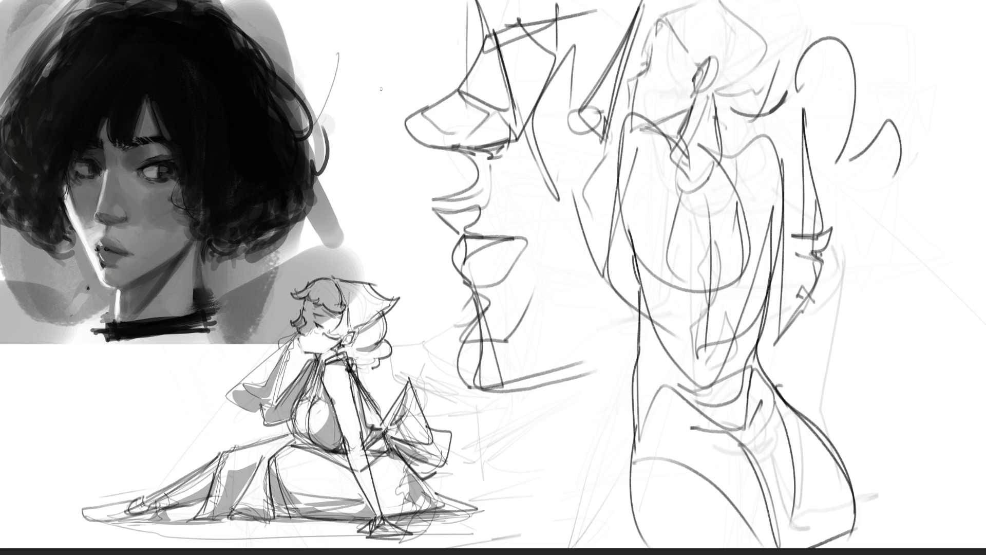
mouse_move(506, 102)
left_mouse_down()
mouse_move(390, 41)
mouse_move(861, 38)
mouse_move(693, 411)
mouse_move(843, 513)
left_mouse_up()
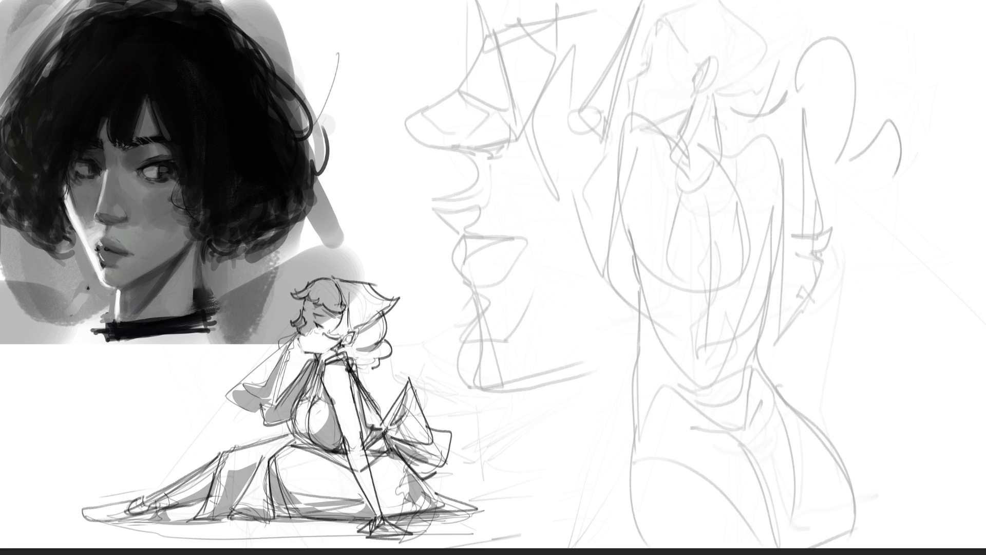
Step: Trace the eye, face edge, brow and wavy hair on both sides in dark lines, undoing a misplaced cheek stroke
mouse_move(651, 39)
left_mouse_down()
mouse_move(706, 55)
mouse_move(684, 72)
mouse_move(689, 81)
mouse_move(637, 65)
mouse_move(652, 44)
mouse_move(635, 92)
left_mouse_up()
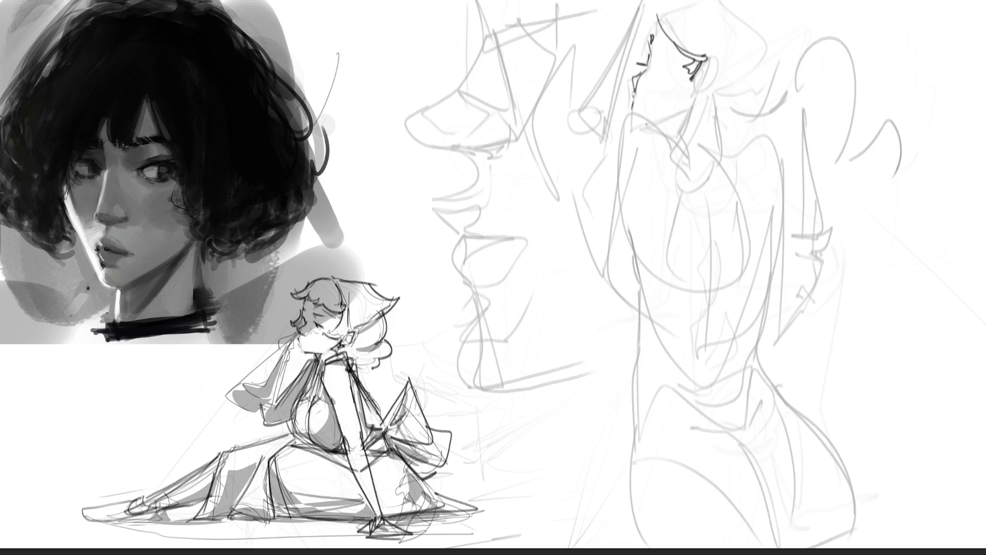
left_click_drag(637, 82, 645, 117)
mouse_move(651, 32)
left_mouse_down()
mouse_move(659, 0)
mouse_move(589, 72)
left_mouse_up()
left_click_drag(659, 1, 586, 111)
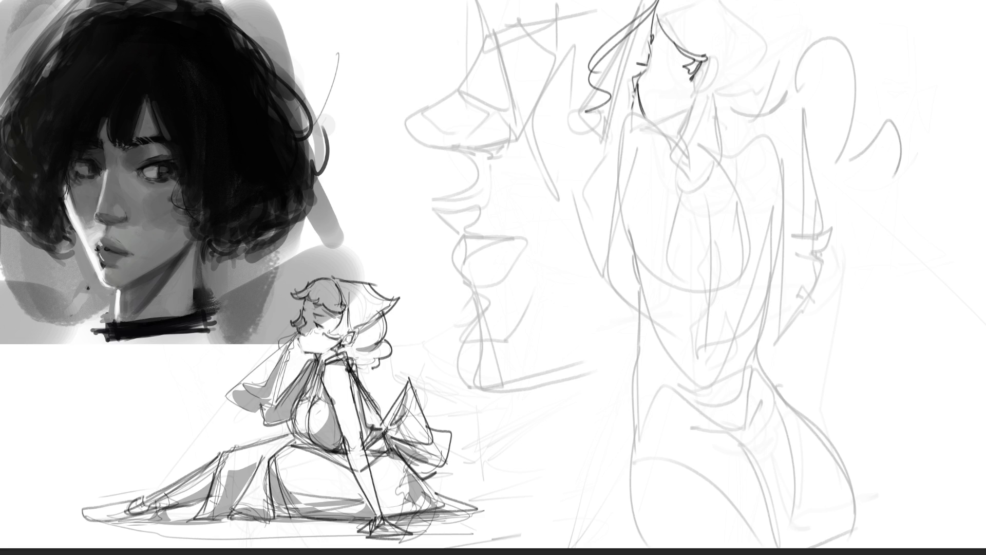
left_click_drag(662, 1, 736, 51)
mouse_move(781, 0)
left_mouse_down()
mouse_move(788, 60)
mouse_move(768, 81)
left_mouse_up()
mouse_move(697, 80)
left_mouse_down()
mouse_move(733, 112)
mouse_move(703, 84)
mouse_move(726, 109)
mouse_move(761, 123)
left_mouse_up()
key("ctrl+z")
Step: Draw the jaw line, chin and hair curves at the top and side of the head
left_click_drag(793, 17, 745, 123)
left_click_drag(808, 90, 740, 126)
left_click_drag(801, 0, 814, 39)
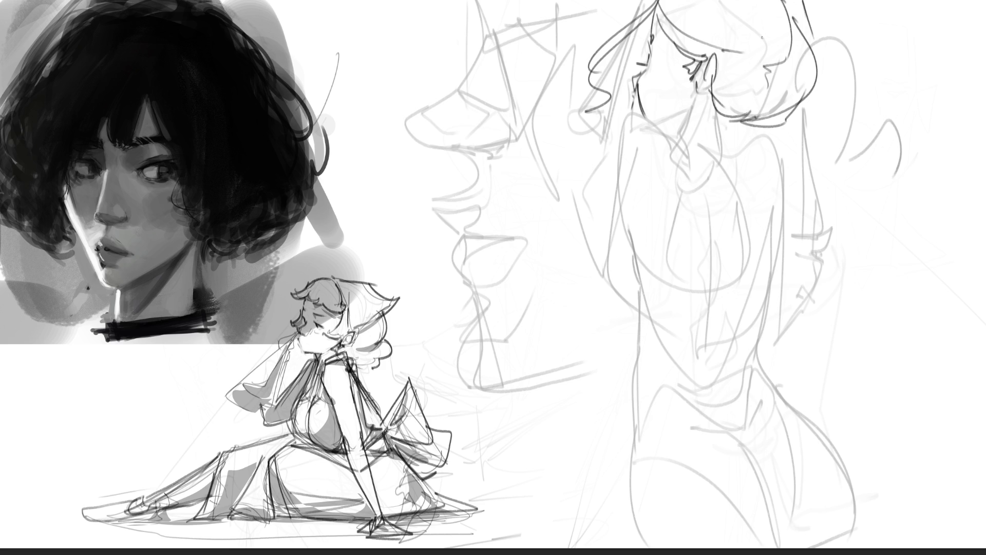
mouse_move(650, 123)
left_mouse_down()
mouse_move(690, 107)
mouse_move(662, 129)
left_mouse_up()
left_click_drag(670, 118, 682, 123)
left_click_drag(697, 98, 664, 134)
left_click_drag(665, 134, 690, 141)
mouse_move(726, 110)
left_mouse_down()
mouse_move(734, 159)
mouse_move(671, 129)
mouse_move(735, 135)
mouse_move(694, 157)
mouse_move(729, 168)
left_mouse_up()
Step: Draw the neck below the jaw, both sides of the back and the spine line
left_click_drag(671, 121, 678, 163)
left_click_drag(720, 125, 742, 184)
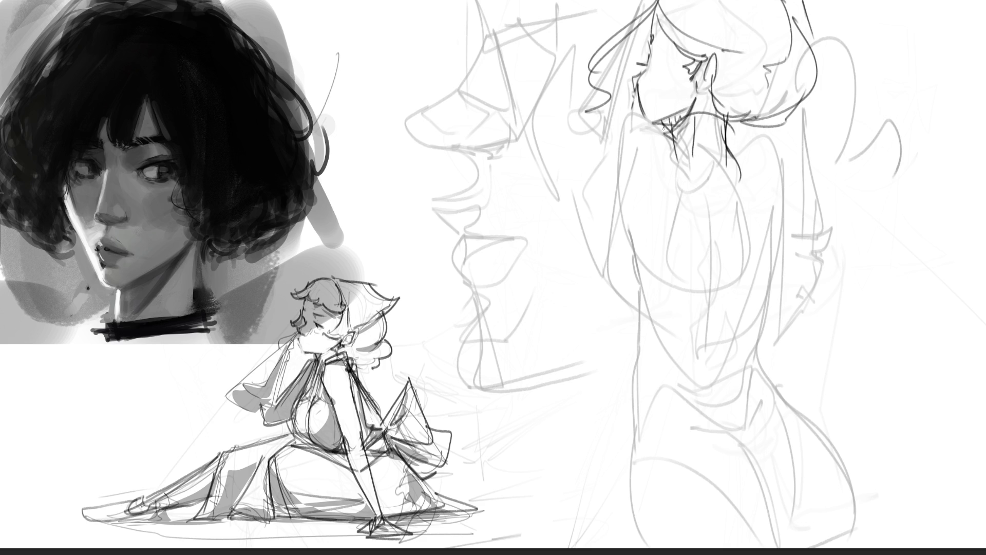
left_click_drag(664, 130, 643, 244)
left_click_drag(734, 137, 774, 236)
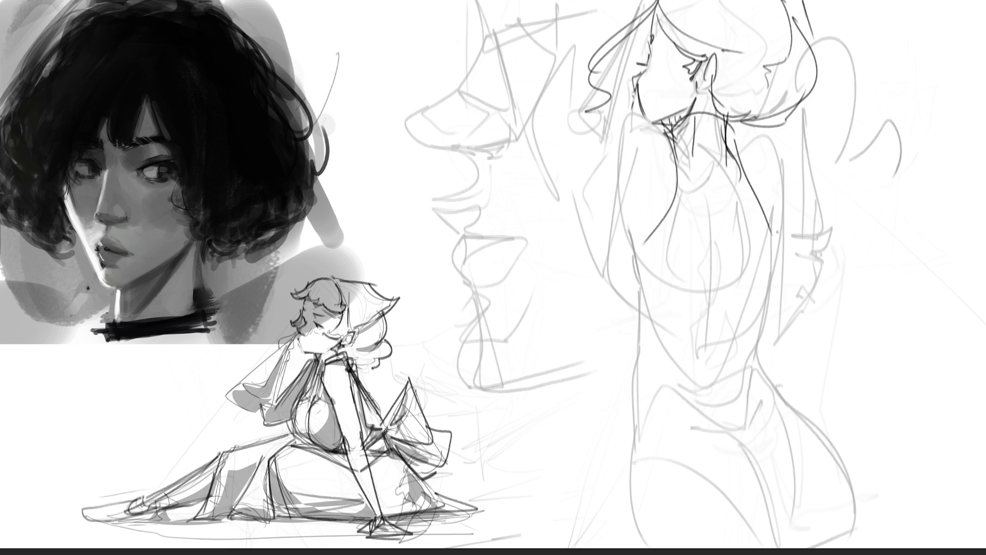
left_click_drag(629, 203, 636, 236)
left_click_drag(773, 199, 748, 248)
left_click_drag(683, 194, 690, 226)
left_click_drag(713, 120, 715, 149)
left_click_drag(711, 209, 720, 349)
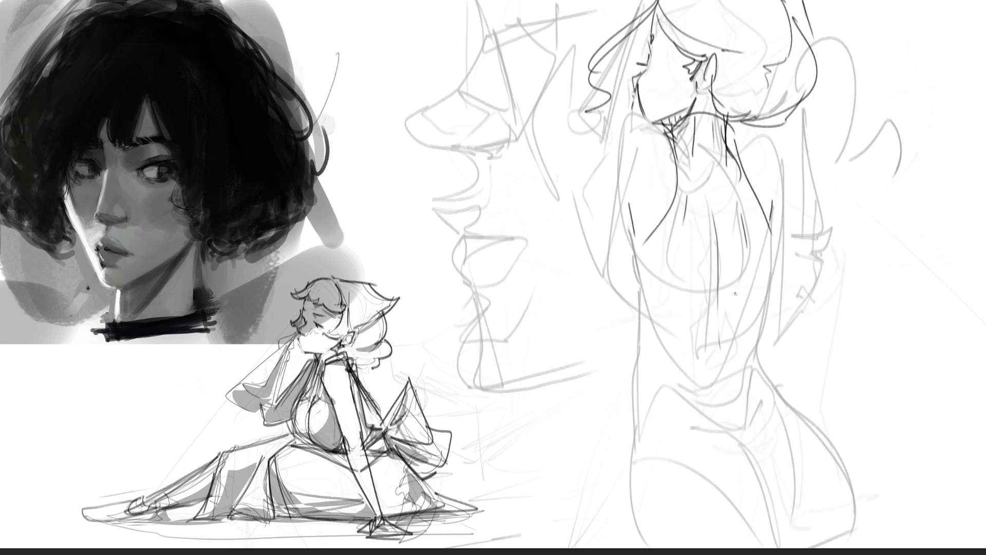
Step: Darken the left contour down to the waist and extend the hip and back lines
left_click_drag(630, 244, 647, 338)
mouse_move(639, 284)
left_mouse_down()
mouse_move(640, 350)
mouse_move(649, 345)
mouse_move(731, 421)
left_mouse_up()
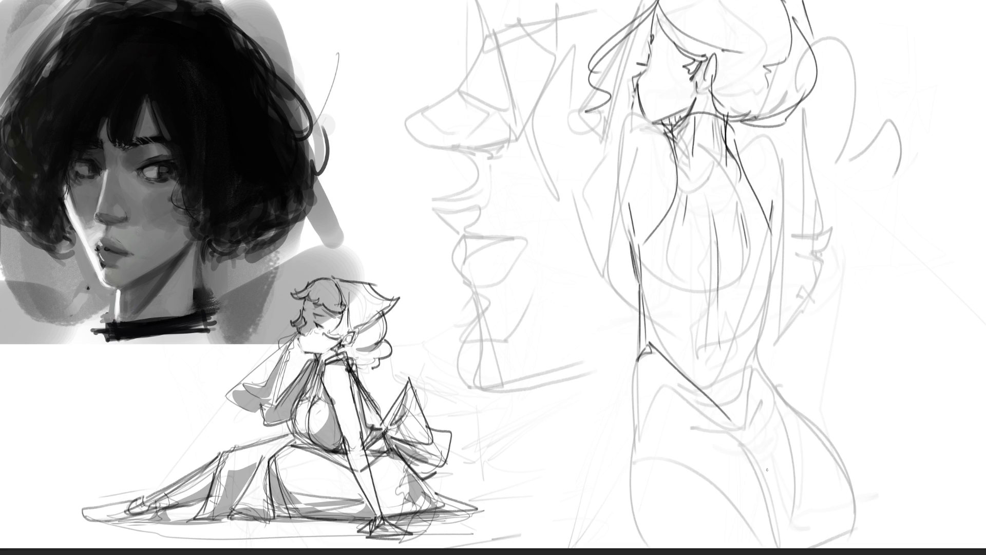
mouse_move(653, 348)
left_mouse_down()
mouse_move(748, 451)
mouse_move(763, 488)
left_mouse_up()
left_click_drag(762, 226, 759, 350)
Step: Redraw the right back line down to the hip and trace the leg contours
left_click_drag(764, 271, 755, 384)
left_click_drag(755, 343, 769, 447)
left_click_drag(773, 227, 763, 338)
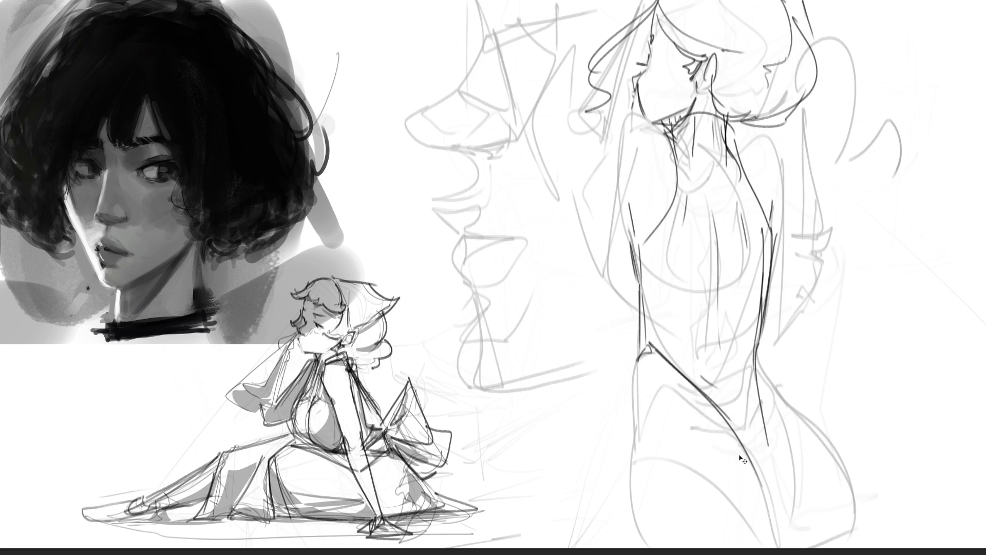
left_click_drag(769, 406, 766, 422)
left_click_drag(639, 356, 640, 541)
left_click_drag(763, 342, 869, 538)
Step: Outline both shoulders and arms, with hair over the left shoulder and right arm lines
left_click_drag(741, 134, 782, 233)
mouse_move(659, 130)
left_mouse_down()
mouse_move(606, 204)
mouse_move(635, 324)
left_mouse_up()
mouse_move(608, 256)
left_mouse_down()
mouse_move(637, 324)
mouse_move(596, 250)
left_mouse_up()
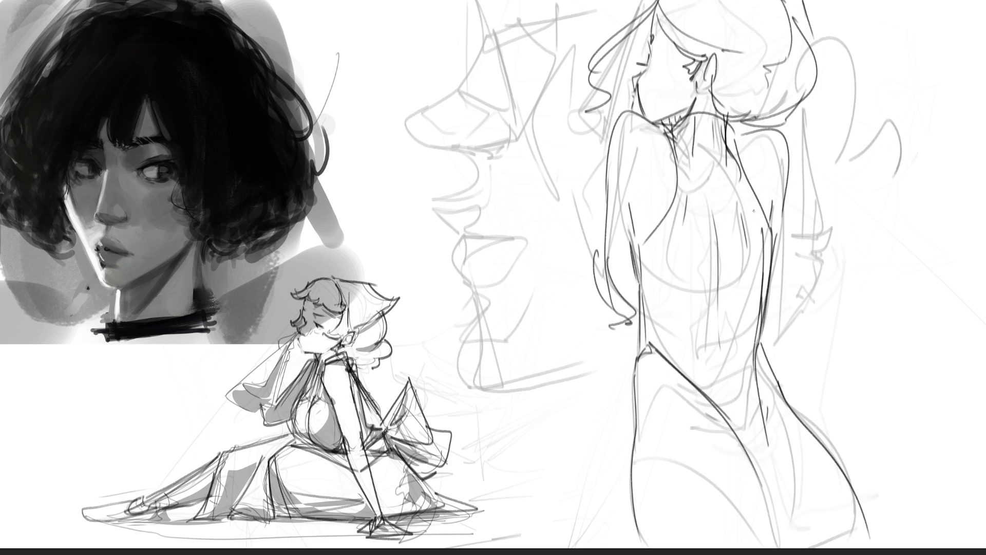
mouse_move(593, 160)
left_mouse_down()
mouse_move(591, 260)
mouse_move(590, 186)
left_mouse_up()
mouse_move(598, 144)
left_mouse_down()
mouse_move(586, 169)
mouse_move(592, 153)
left_mouse_up()
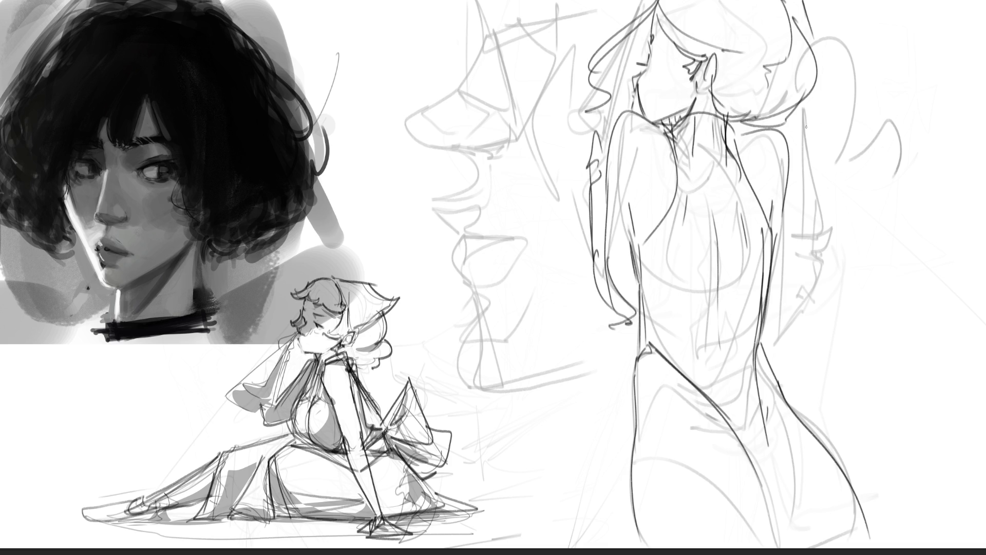
left_click_drag(794, 159, 774, 324)
mouse_move(791, 263)
left_mouse_down()
mouse_move(813, 294)
mouse_move(839, 302)
left_mouse_up()
left_click_drag(762, 343, 878, 293)
mouse_move(850, 270)
left_mouse_down()
mouse_move(900, 268)
mouse_move(900, 286)
left_mouse_up()
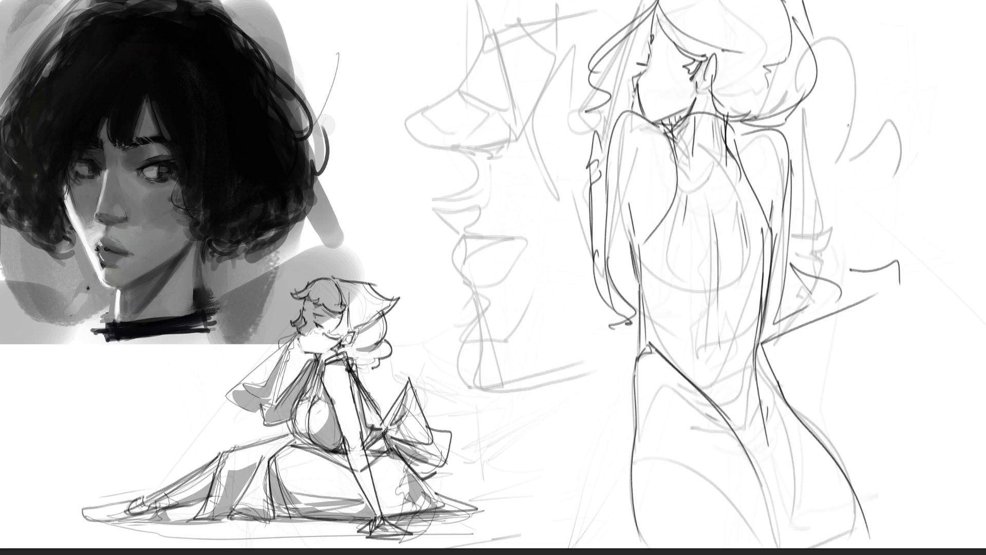
Step: Add long wavy hair strands curling to the right and long lines down the back
mouse_move(720, 54)
left_mouse_down()
mouse_move(807, 92)
mouse_move(802, 154)
mouse_move(875, 226)
mouse_move(891, 264)
left_mouse_up()
mouse_move(812, 39)
left_mouse_down()
mouse_move(912, 242)
mouse_move(924, 368)
mouse_move(902, 435)
left_mouse_up()
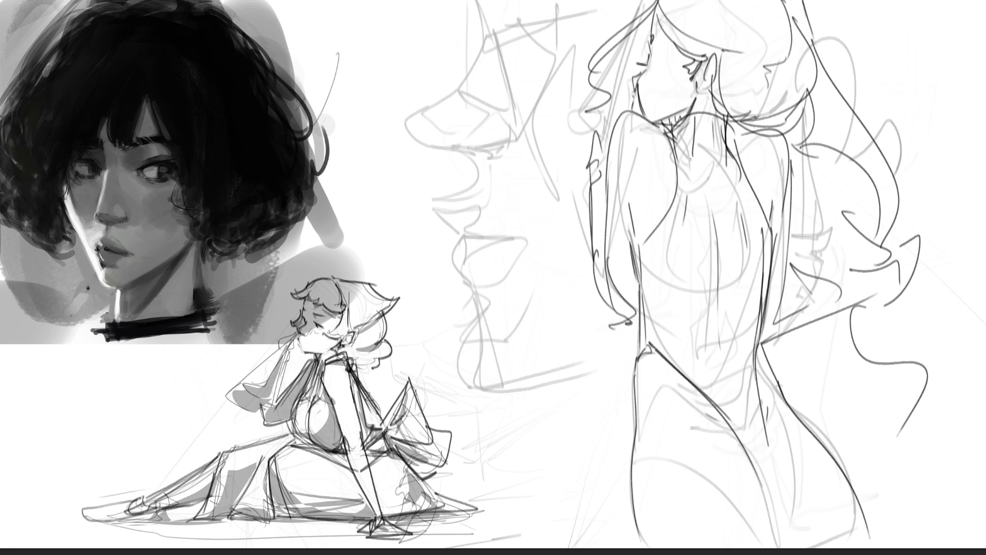
mouse_move(696, 159)
left_mouse_down()
mouse_move(697, 322)
mouse_move(735, 419)
mouse_move(726, 187)
mouse_move(755, 454)
left_mouse_up()
mouse_move(682, 168)
left_mouse_down()
mouse_move(665, 267)
mouse_move(673, 379)
left_mouse_up()
left_click_drag(762, 234, 751, 345)
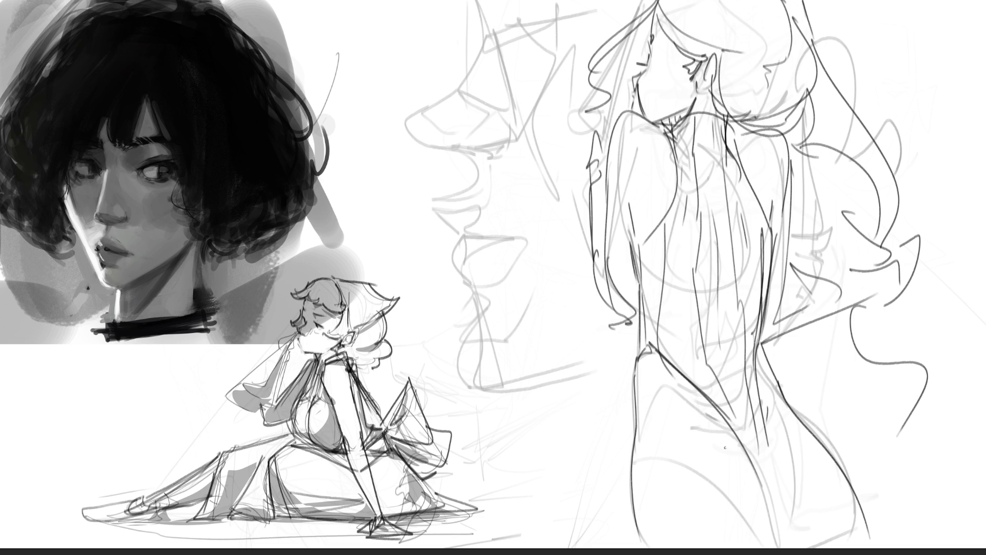
Step: Add a waist curve and left side strokes, then darken the face, eye and top of head
left_click_drag(641, 367, 667, 354)
left_click_drag(635, 263, 644, 359)
left_click_drag(628, 224, 625, 291)
left_click_drag(638, 85, 635, 111)
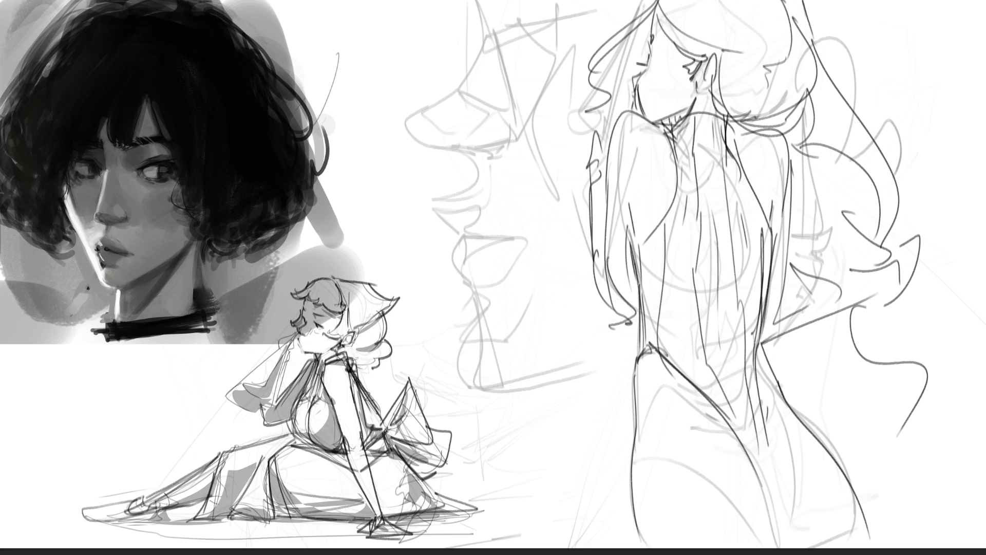
left_click_drag(649, 39, 646, 52)
left_click_drag(654, 13, 653, 56)
Step: Sketch a new profile head over the faded face with nose, cheek, chin and neck lines
mouse_move(403, 62)
left_mouse_down()
mouse_move(420, 73)
mouse_move(413, 80)
mouse_move(422, 73)
mouse_move(411, 115)
mouse_move(433, 202)
left_mouse_up()
left_click_drag(413, 106, 419, 170)
mouse_move(406, 77)
left_mouse_down()
mouse_move(410, 95)
mouse_move(382, 116)
mouse_move(404, 132)
mouse_move(408, 166)
mouse_move(421, 163)
left_mouse_up()
mouse_move(412, 160)
left_mouse_down()
mouse_move(422, 165)
mouse_move(411, 177)
left_mouse_up()
mouse_move(406, 168)
left_mouse_down()
mouse_move(430, 203)
mouse_move(501, 187)
left_mouse_up()
Step: Add the eye, brow, ear and top-of-head lines, then hide the rough sketches on the right
mouse_move(391, 37)
left_mouse_down()
mouse_move(403, 66)
mouse_move(415, 42)
mouse_move(383, 6)
left_mouse_up()
mouse_move(510, 135)
left_mouse_down()
mouse_move(493, 182)
mouse_move(517, 100)
mouse_move(546, 120)
mouse_move(517, 99)
left_mouse_up()
left_click_drag(529, 66, 519, 97)
left_click_drag(436, 1, 473, 38)
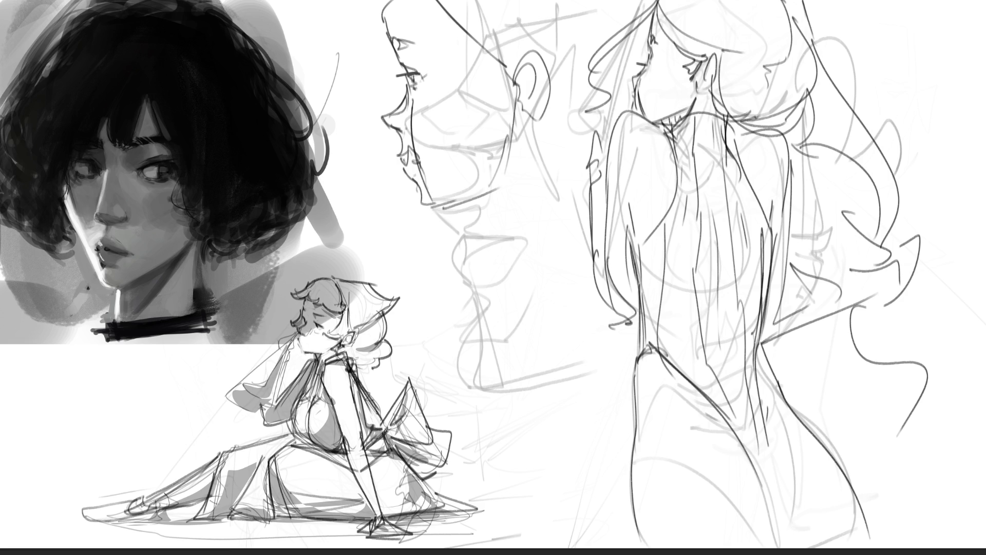
key("Delete")
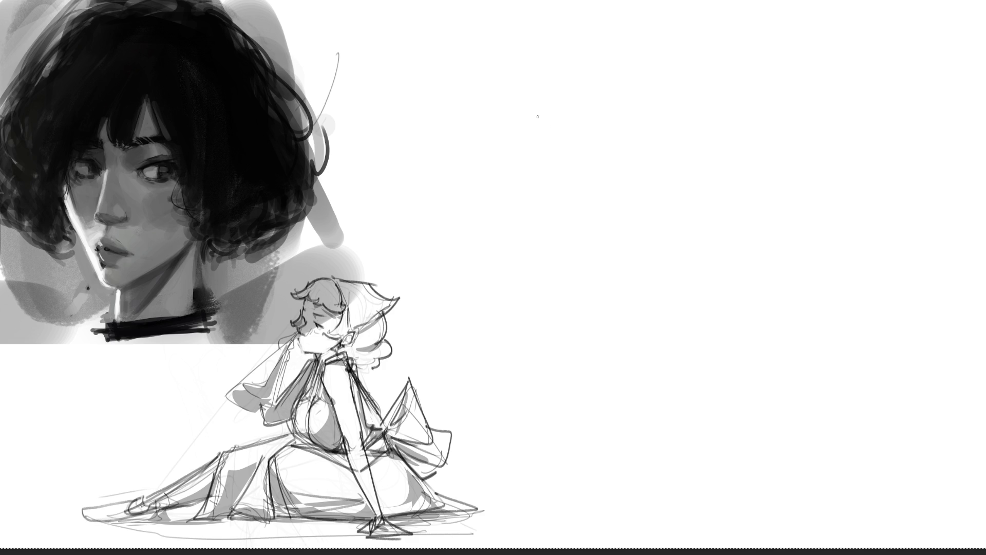
Step: Sketch a new head outline on the empty right side with jaw, cheek and chin
mouse_move(507, 78)
left_mouse_down()
mouse_move(515, 126)
mouse_move(547, 38)
mouse_move(585, 50)
mouse_move(596, 94)
left_mouse_up()
left_click_drag(577, 21, 575, 135)
left_click_drag(602, 84, 576, 134)
mouse_move(596, 85)
left_mouse_down()
mouse_move(626, 113)
mouse_move(580, 180)
mouse_move(590, 231)
left_mouse_up()
left_click_drag(512, 85, 522, 176)
mouse_move(520, 174)
left_mouse_down()
mouse_move(566, 240)
mouse_move(609, 213)
left_mouse_up()
mouse_move(611, 95)
left_mouse_down()
mouse_move(637, 141)
mouse_move(669, 142)
mouse_move(642, 157)
left_mouse_up()
mouse_move(638, 156)
left_mouse_down()
mouse_move(618, 203)
mouse_move(681, 151)
left_mouse_up()
Step: Draw the shoulder arcs, a large oval for the shoulder mass and the extended arm
left_click_drag(613, 202, 676, 154)
mouse_move(632, 110)
left_mouse_down()
mouse_move(719, 173)
mouse_move(724, 211)
left_mouse_up()
mouse_move(677, 153)
left_mouse_down()
mouse_move(742, 257)
mouse_move(657, 156)
left_mouse_up()
mouse_move(650, 164)
left_mouse_down()
mouse_move(613, 308)
mouse_move(710, 319)
mouse_move(679, 311)
mouse_move(730, 248)
left_mouse_up()
left_click_drag(726, 178, 790, 270)
mouse_move(600, 302)
left_mouse_down()
mouse_move(718, 359)
mouse_move(884, 388)
left_mouse_up()
mouse_move(750, 222)
left_mouse_down()
mouse_move(848, 328)
mouse_move(898, 417)
mouse_move(863, 409)
left_mouse_up()
Step: Draw the hand at the arm's end and add hatching and inner curves to the arm
left_click_drag(868, 313, 938, 393)
left_click_drag(940, 360, 897, 416)
left_click_drag(868, 311, 893, 329)
mouse_move(851, 306)
left_mouse_down()
mouse_move(935, 232)
mouse_move(949, 334)
mouse_move(919, 369)
left_mouse_up()
left_click_drag(884, 403, 896, 397)
left_click_drag(675, 305, 791, 393)
left_click_drag(628, 187, 630, 227)
mouse_move(642, 147)
left_mouse_down()
mouse_move(631, 170)
mouse_move(627, 260)
left_mouse_up()
Step: Add the arm's lower-left edge and a hooked stroke below, then fade the sketch to pale lines
mouse_move(513, 165)
left_mouse_down()
mouse_move(528, 205)
mouse_move(632, 322)
left_mouse_up()
left_click_drag(525, 200, 559, 288)
left_click_drag(518, 183, 576, 290)
mouse_move(560, 248)
left_mouse_down()
mouse_move(549, 349)
mouse_move(543, 335)
mouse_move(604, 453)
left_mouse_up()
left_click_drag(687, 352, 592, 461)
left_click_drag(629, 433, 648, 444)
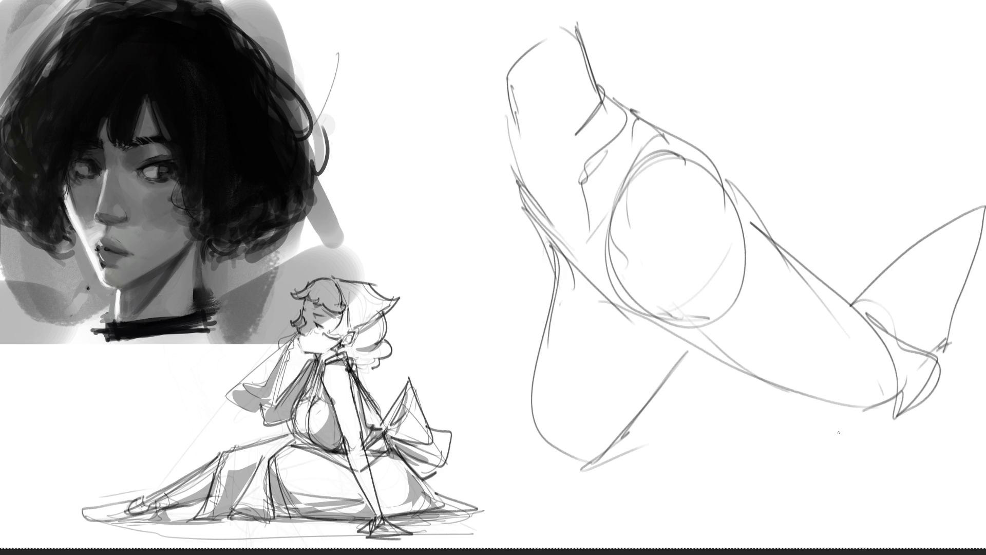
mouse_move(704, 308)
left_mouse_down()
mouse_move(616, 110)
mouse_move(681, 209)
mouse_move(886, 298)
mouse_move(528, 99)
mouse_move(935, 214)
mouse_move(473, 88)
mouse_move(985, 303)
mouse_move(575, 452)
mouse_move(880, 462)
mouse_move(858, 463)
left_mouse_up()
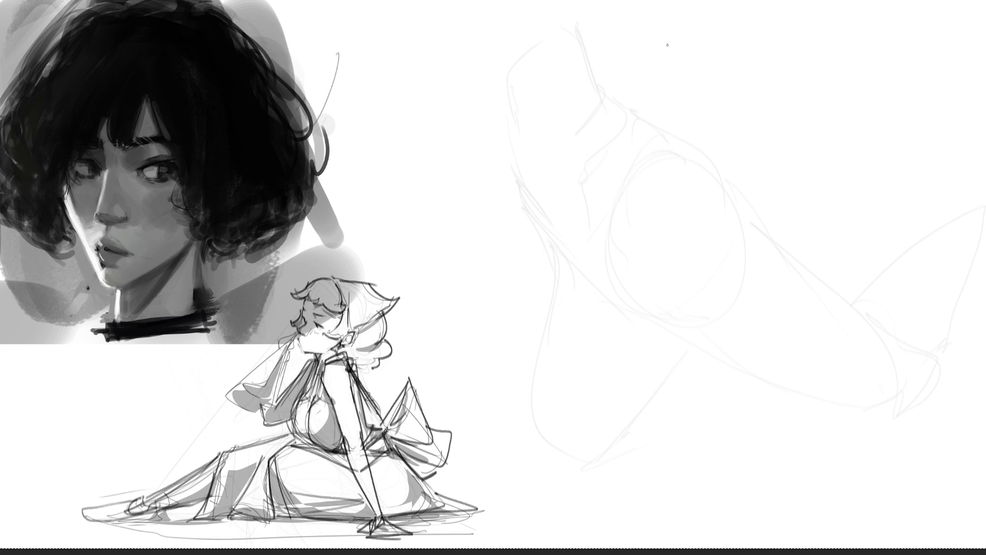
Step: Sketch a new head with eyes, mouth and ears over the faint figure
mouse_move(672, 32)
left_mouse_down()
mouse_move(659, 76)
mouse_move(698, 24)
mouse_move(732, 62)
mouse_move(723, 97)
mouse_move(660, 57)
mouse_move(674, 121)
mouse_move(717, 112)
mouse_move(705, 121)
mouse_move(703, 91)
left_mouse_up()
left_click_drag(680, 54, 689, 60)
mouse_move(675, 60)
left_mouse_down()
mouse_move(691, 42)
mouse_move(728, 98)
left_mouse_up()
left_click_drag(656, 79, 657, 89)
Step: Draw the neck below the chin, redoing the first strokes, plus a zigzag collar
left_click_drag(715, 110, 682, 181)
mouse_move(672, 119)
left_mouse_down()
mouse_move(669, 174)
mouse_move(667, 150)
left_mouse_up()
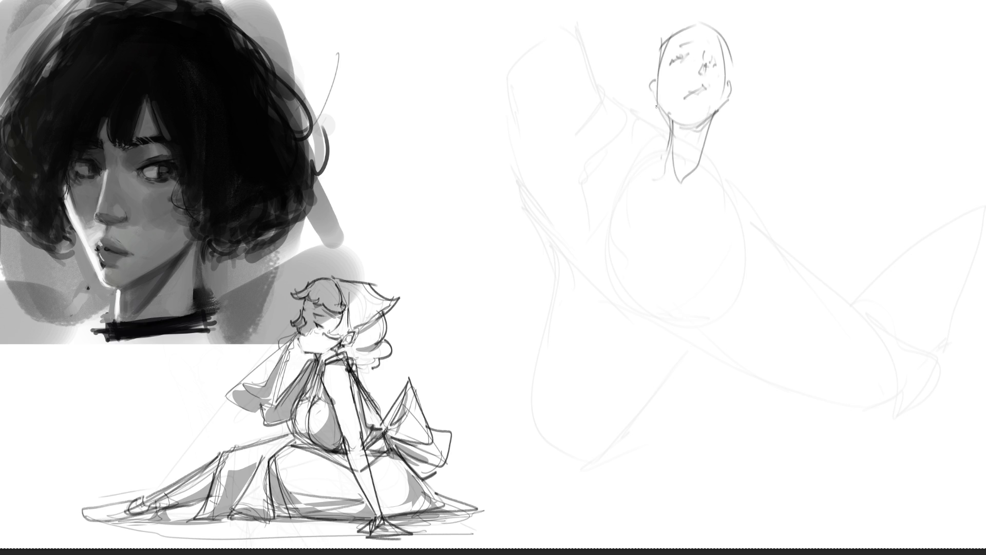
key("ctrl+z")
key("ctrl+z")
key("ctrl+z")
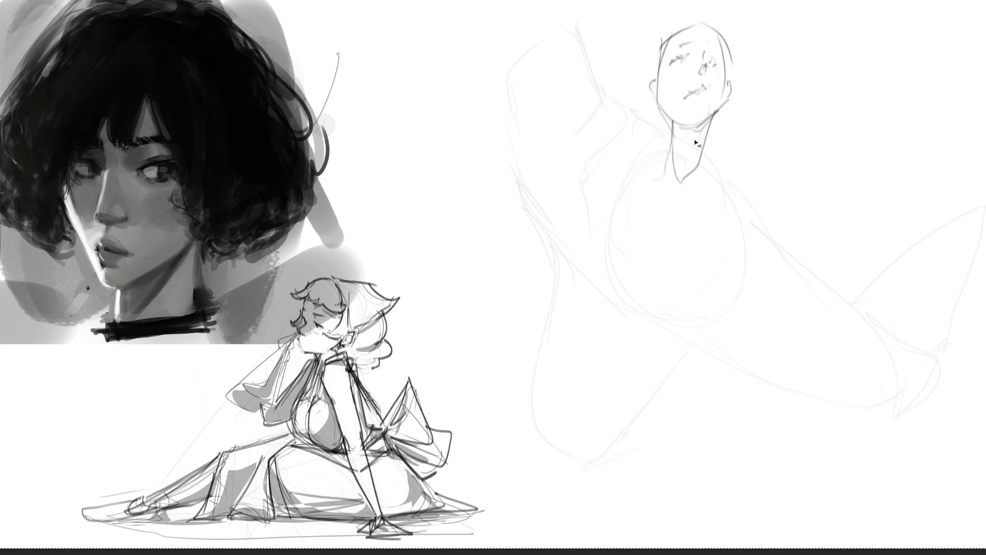
left_click_drag(664, 112, 673, 165)
mouse_move(674, 166)
left_mouse_down()
mouse_move(702, 149)
mouse_move(715, 168)
left_mouse_up()
mouse_move(702, 169)
left_mouse_down()
mouse_move(678, 181)
mouse_move(680, 196)
left_mouse_up()
mouse_move(718, 150)
left_mouse_down()
mouse_move(665, 199)
mouse_move(672, 167)
mouse_move(640, 145)
mouse_move(602, 164)
left_mouse_up()
Step: Sketch the shoulders, chest, long body lines and the bent arm
mouse_move(648, 154)
left_mouse_down()
mouse_move(677, 198)
mouse_move(740, 200)
mouse_move(755, 181)
mouse_move(794, 222)
mouse_move(750, 249)
left_mouse_up()
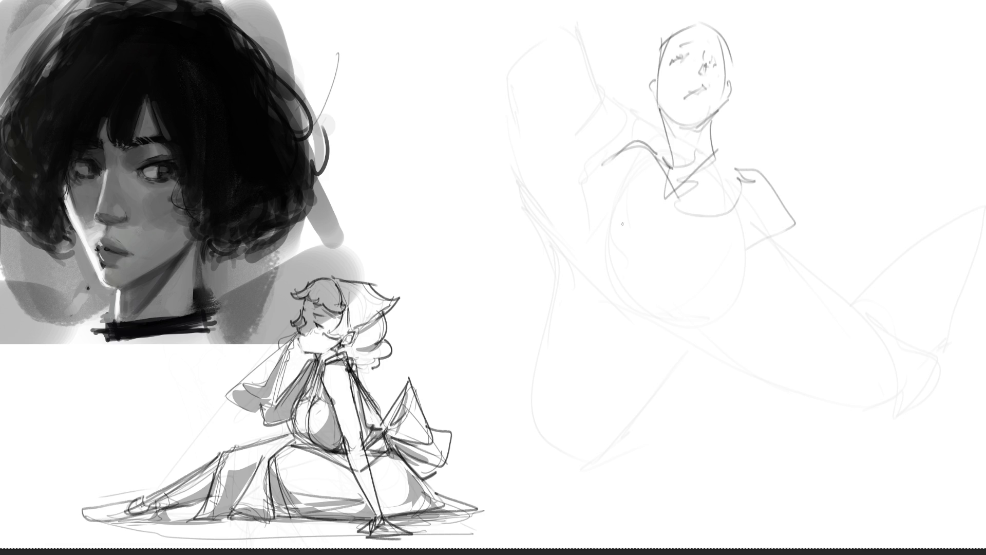
left_click_drag(619, 150, 587, 406)
left_click_drag(656, 149, 636, 249)
mouse_move(578, 485)
left_mouse_down()
mouse_move(663, 198)
mouse_move(661, 231)
mouse_move(711, 222)
mouse_move(677, 258)
left_mouse_up()
mouse_move(683, 269)
left_mouse_down()
mouse_move(740, 260)
mouse_move(745, 199)
left_mouse_up()
mouse_move(735, 196)
left_mouse_down()
mouse_move(750, 203)
mouse_move(763, 247)
mouse_move(749, 266)
left_mouse_up()
mouse_move(740, 270)
left_mouse_down()
mouse_move(657, 275)
mouse_move(685, 327)
left_mouse_up()
Step: Sketch the waist and the long leg lines down the figure's side
mouse_move(662, 294)
left_mouse_down()
mouse_move(702, 307)
mouse_move(785, 308)
left_mouse_up()
left_click_drag(772, 251, 798, 453)
mouse_move(666, 352)
left_mouse_down()
mouse_move(708, 370)
mouse_move(672, 361)
left_mouse_up()
mouse_move(667, 326)
left_mouse_down()
mouse_move(670, 437)
mouse_move(716, 367)
mouse_move(763, 439)
left_mouse_up()
mouse_move(787, 282)
left_mouse_down()
mouse_move(809, 361)
mouse_move(808, 321)
left_mouse_up()
mouse_move(790, 286)
left_mouse_down()
mouse_move(810, 319)
mouse_move(874, 524)
mouse_move(881, 455)
left_mouse_up()
Step: Add the hanging drape and wavy cape strokes sweeping up to the right
left_click_drag(792, 236, 821, 306)
mouse_move(765, 198)
left_mouse_down()
mouse_move(822, 259)
mouse_move(825, 309)
left_mouse_up()
mouse_move(773, 174)
left_mouse_down()
mouse_move(861, 242)
mouse_move(807, 298)
left_mouse_up()
left_click_drag(822, 242, 783, 191)
mouse_move(735, 31)
left_mouse_down()
mouse_move(743, 135)
mouse_move(822, 154)
mouse_move(880, 116)
left_mouse_up()
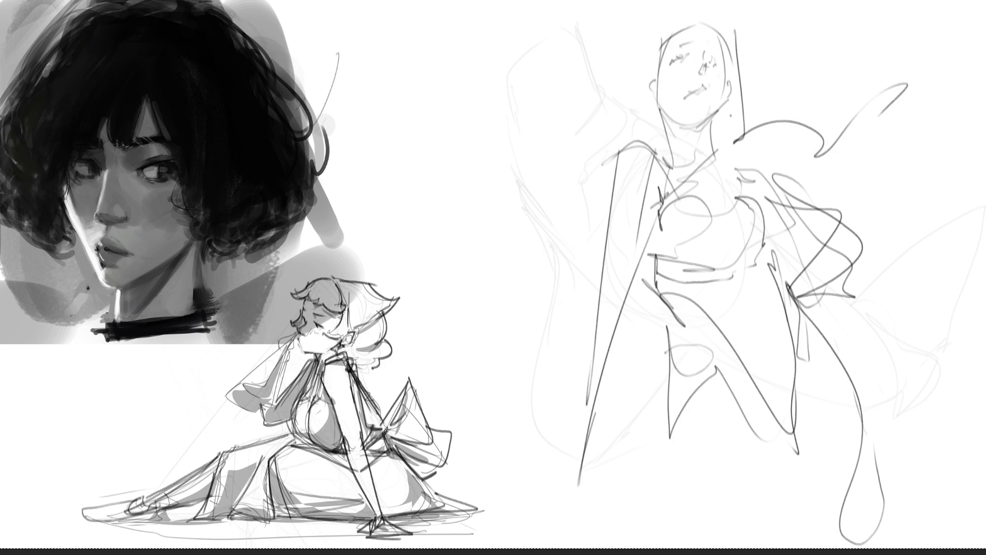
Step: Sketch hair lines and the face outline around the head, plus a shoulder curve
left_click_drag(663, 36, 707, 1)
mouse_move(709, 1)
left_mouse_down()
mouse_move(720, 31)
mouse_move(663, 100)
left_mouse_up()
left_click_drag(661, 117, 645, 140)
left_click_drag(663, 1, 640, 6)
left_click_drag(639, 6, 646, 99)
left_click_drag(660, 38, 709, 1)
left_click_drag(686, 51, 722, 28)
left_click_drag(649, 61, 663, 138)
mouse_move(725, 140)
left_mouse_down()
mouse_move(763, 115)
mouse_move(788, 136)
left_mouse_up()
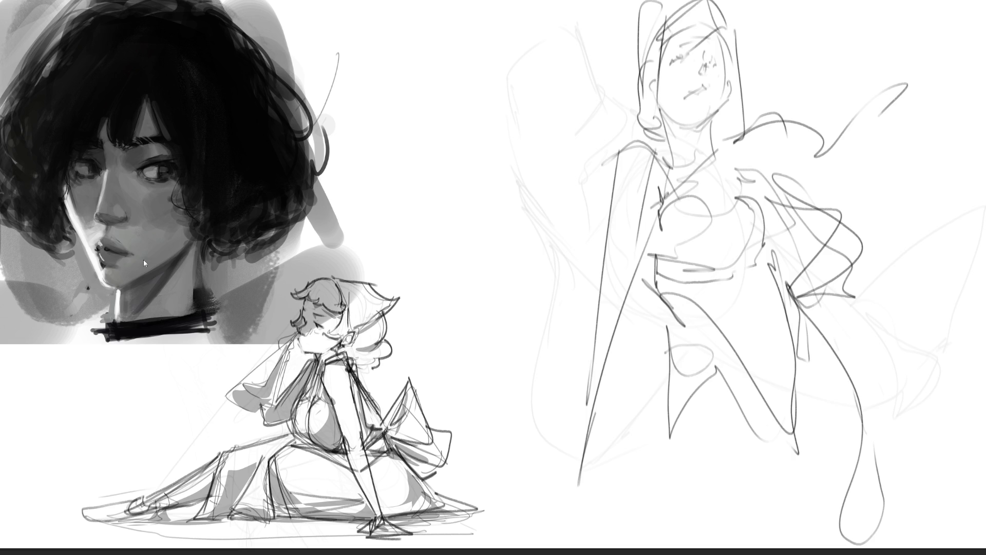
Step: Mirror the right figure sketch horizontally and shift it to the left
key("h")
key("ctrl+t")
left_click_drag(752, 142, 677, 145)
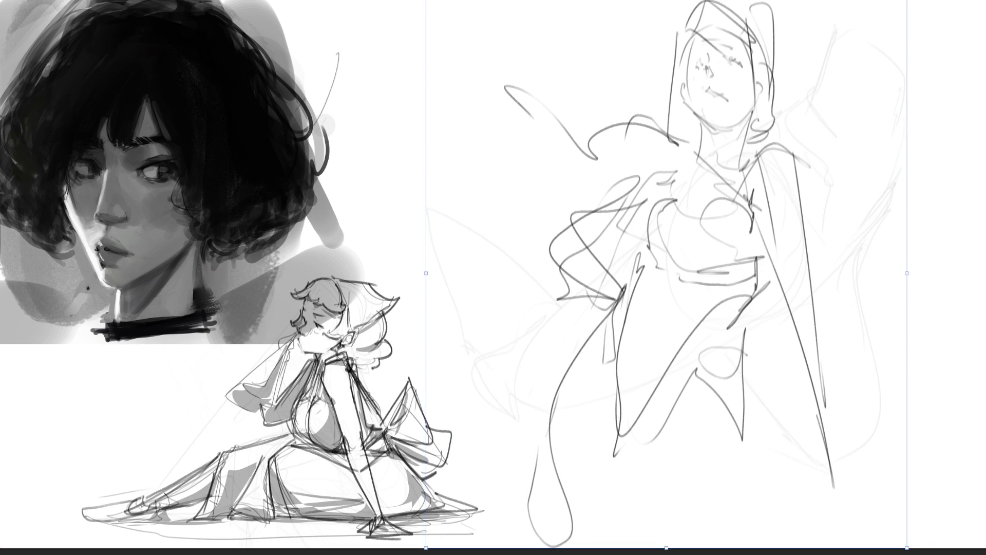
key("Return")
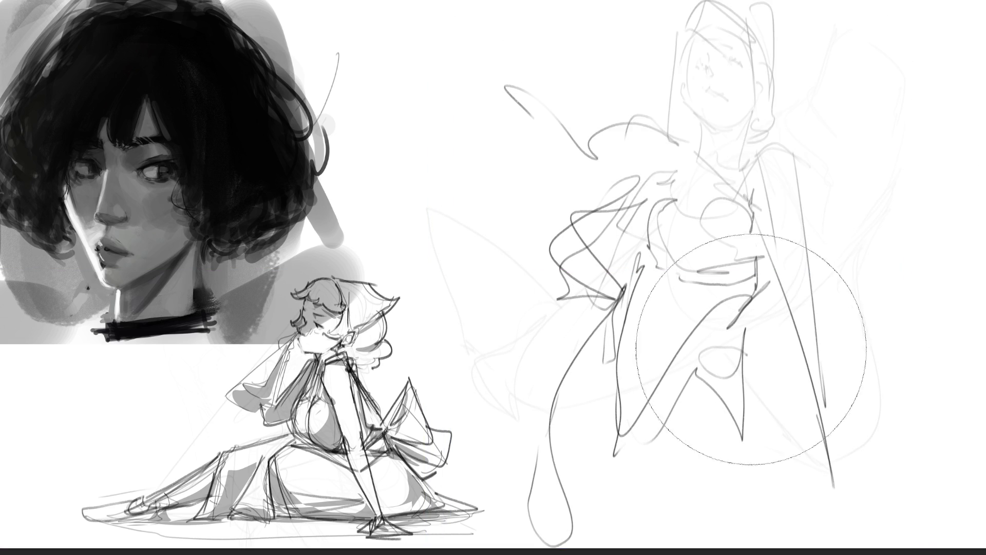
Step: With a much smaller brush, darken the figure's eye and mark the mouth
key("b")
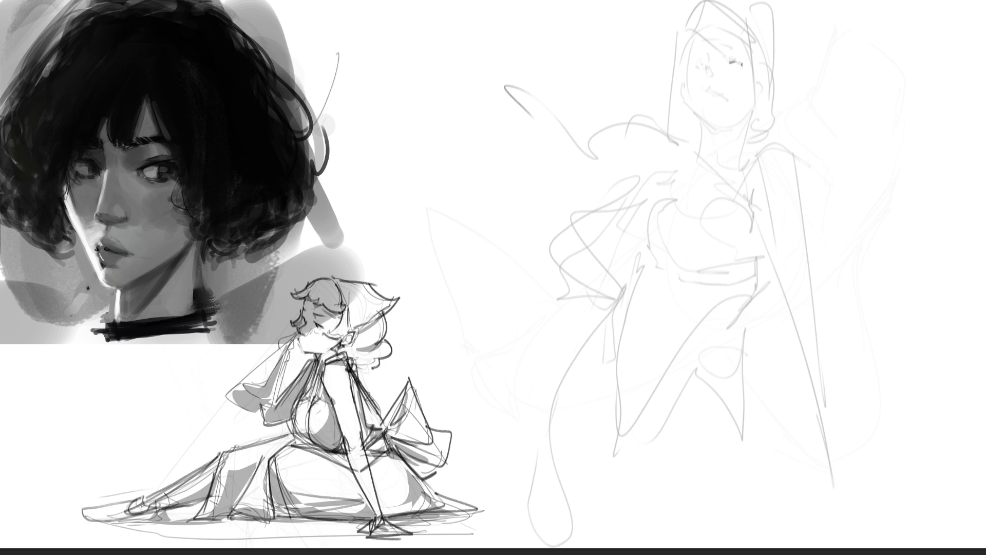
mouse_move(729, 61)
left_mouse_down()
mouse_move(736, 65)
mouse_move(694, 68)
mouse_move(700, 45)
mouse_move(731, 49)
mouse_move(713, 75)
mouse_move(709, 52)
left_mouse_up()
mouse_move(717, 92)
left_mouse_down()
mouse_move(741, 98)
mouse_move(742, 107)
left_mouse_up()
Step: Darken the left face edge and add dark hair strokes and a long arc over the head
left_click_drag(687, 55, 685, 77)
key("ctrl+z")
mouse_move(690, 36)
left_mouse_down()
mouse_move(684, 71)
mouse_move(688, 58)
mouse_move(734, 43)
mouse_move(709, 29)
left_mouse_up()
mouse_move(708, 1)
left_mouse_down()
mouse_move(715, 29)
mouse_move(702, 30)
mouse_move(771, 72)
left_mouse_up()
left_click_drag(775, 80, 752, 93)
left_click_drag(699, 3, 780, 87)
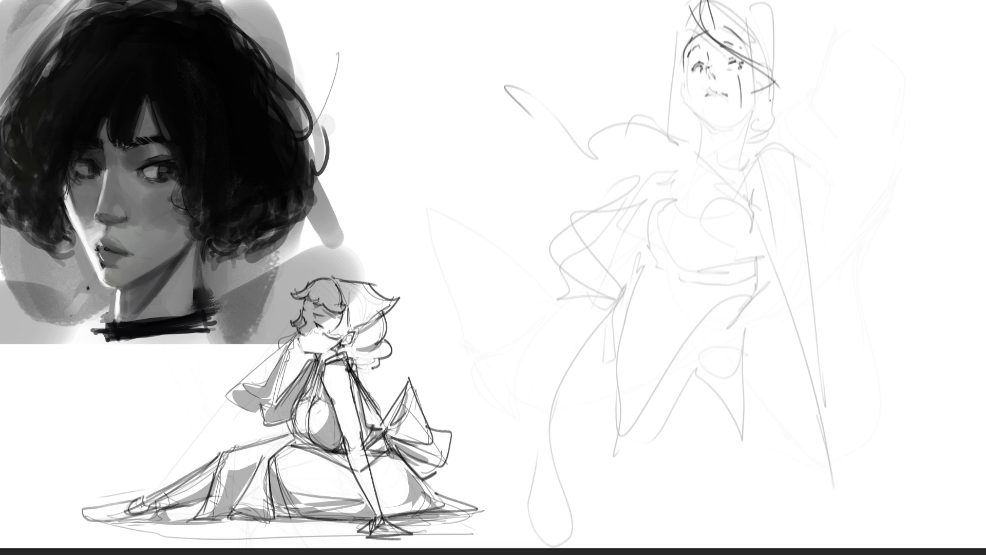
left_click_drag(689, 24, 697, 39)
mouse_move(685, 31)
left_mouse_down()
mouse_move(694, 40)
mouse_move(720, 12)
mouse_move(757, 21)
mouse_move(775, 54)
left_mouse_up()
key("ctrl+z")
left_click_drag(730, 10, 772, 72)
mouse_move(763, 82)
left_mouse_down()
mouse_move(774, 77)
mouse_move(771, 96)
left_mouse_up()
Step: Define the right neck contour, both head edges and the jaw and side hair curves
mouse_move(678, 80)
left_mouse_down()
mouse_move(683, 95)
mouse_move(699, 99)
mouse_move(688, 97)
mouse_move(706, 85)
mouse_move(686, 99)
mouse_move(704, 122)
mouse_move(742, 126)
mouse_move(714, 172)
left_mouse_up()
key("ctrl+z")
key("ctrl+z")
key("ctrl+z")
key("ctrl+z")
left_click_drag(752, 111, 738, 169)
left_click_drag(758, 87, 752, 119)
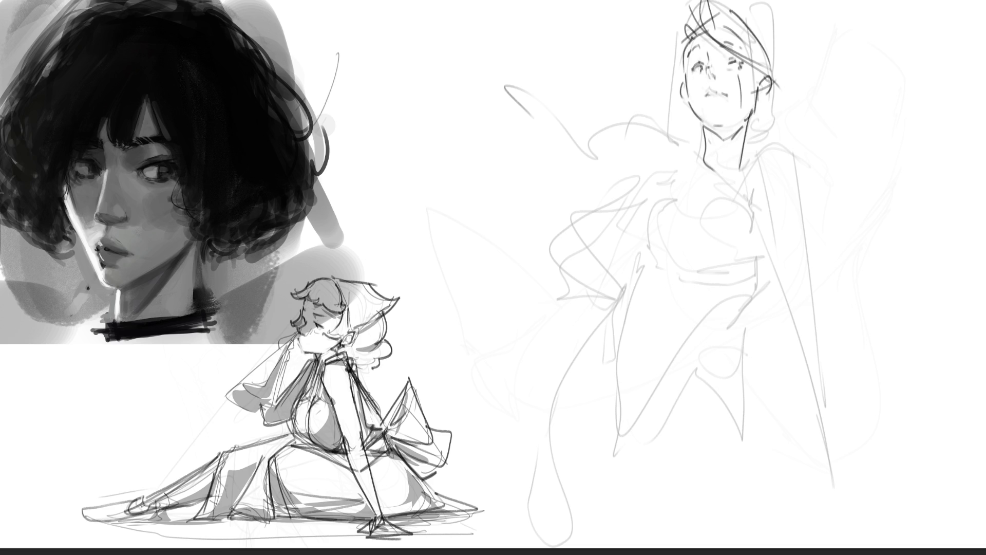
left_click_drag(687, 32, 680, 74)
left_click_drag(683, 110, 695, 141)
mouse_move(770, 87)
left_mouse_down()
mouse_move(765, 128)
mouse_move(751, 138)
left_mouse_up()
Step: Draw a hair curl sweeping up-left and a long flowing strand to the left
mouse_move(686, 138)
left_mouse_down()
mouse_move(656, 135)
mouse_move(628, 100)
left_mouse_up()
mouse_move(607, 115)
left_mouse_down()
mouse_move(618, 127)
mouse_move(583, 123)
mouse_move(531, 69)
mouse_move(489, 74)
left_mouse_up()
left_click_drag(513, 70, 518, 87)
left_click_drag(534, 169, 607, 164)
Step: Draw the high collar lines and lower neckline at the neck
mouse_move(701, 141)
left_mouse_down()
mouse_move(725, 154)
mouse_move(709, 140)
mouse_move(738, 146)
mouse_move(695, 165)
mouse_move(722, 171)
left_mouse_up()
key("ctrl+z")
left_click_drag(740, 143, 730, 182)
left_click_drag(749, 164, 735, 185)
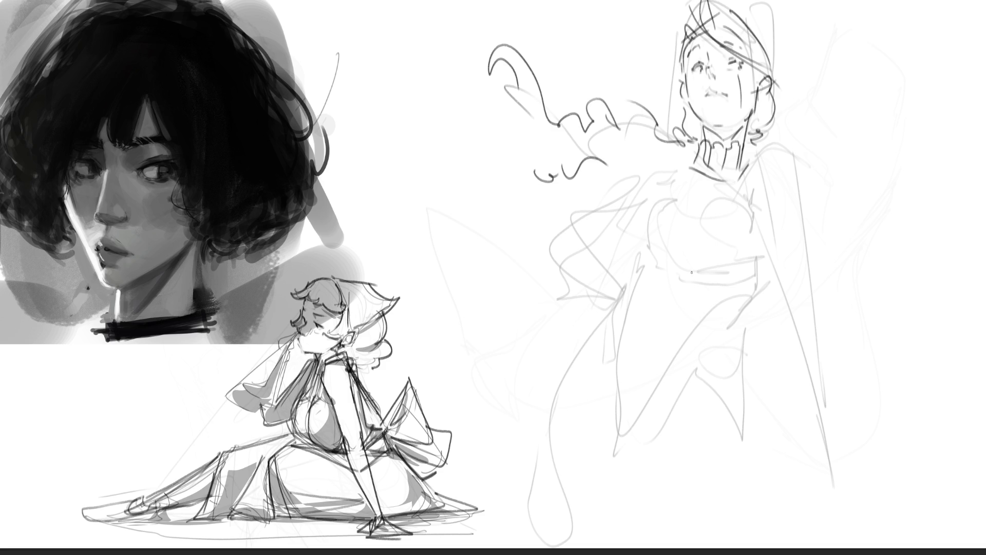
Step: Draw the torso curve, shoulder from the collar, and the long right arm with a hand curl
mouse_move(750, 163)
left_mouse_down()
mouse_move(732, 178)
mouse_move(750, 226)
left_mouse_up()
left_click_drag(753, 187, 754, 223)
mouse_move(758, 187)
left_mouse_down()
mouse_move(752, 222)
mouse_move(766, 264)
left_mouse_up()
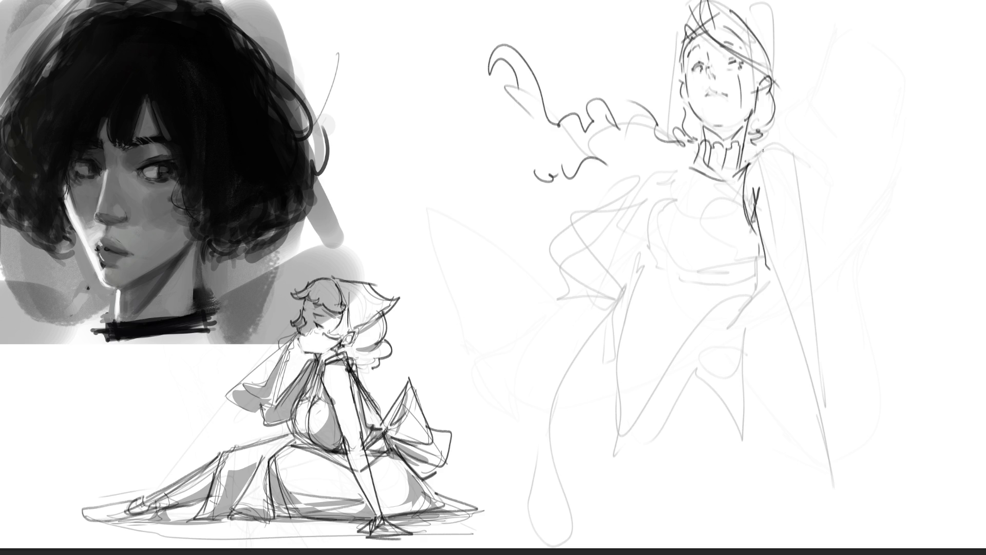
mouse_move(748, 168)
left_mouse_down()
mouse_move(784, 149)
mouse_move(796, 180)
mouse_move(804, 313)
left_mouse_up()
mouse_move(761, 231)
left_mouse_down()
mouse_move(777, 313)
mouse_move(793, 320)
left_mouse_up()
mouse_move(803, 243)
left_mouse_down()
mouse_move(806, 286)
mouse_move(791, 311)
mouse_move(803, 453)
left_mouse_up()
left_click_drag(809, 285, 810, 428)
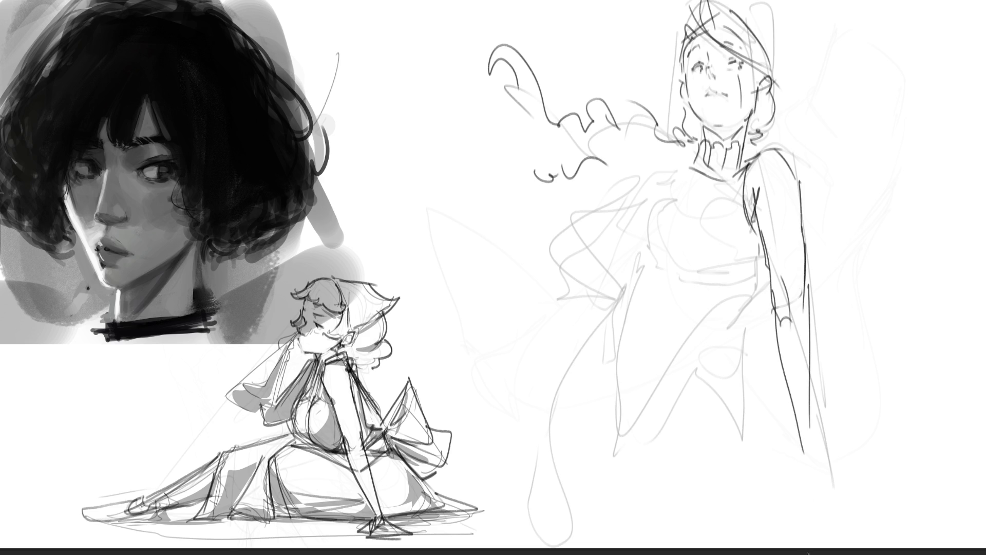
Step: Add dark neck and collar strokes, then the chest contours and torso loops
left_click_drag(701, 168, 687, 196)
mouse_move(711, 171)
left_mouse_down()
mouse_move(703, 185)
mouse_move(710, 203)
mouse_move(727, 205)
mouse_move(669, 188)
left_mouse_up()
mouse_move(672, 185)
left_mouse_down()
mouse_move(648, 214)
mouse_move(645, 247)
mouse_move(668, 244)
left_mouse_up()
mouse_move(701, 210)
left_mouse_down()
mouse_move(696, 223)
mouse_move(710, 242)
left_mouse_up()
left_click_drag(732, 201, 743, 251)
left_click_drag(724, 263, 708, 267)
left_click_drag(652, 251, 668, 259)
left_click_drag(748, 265, 720, 310)
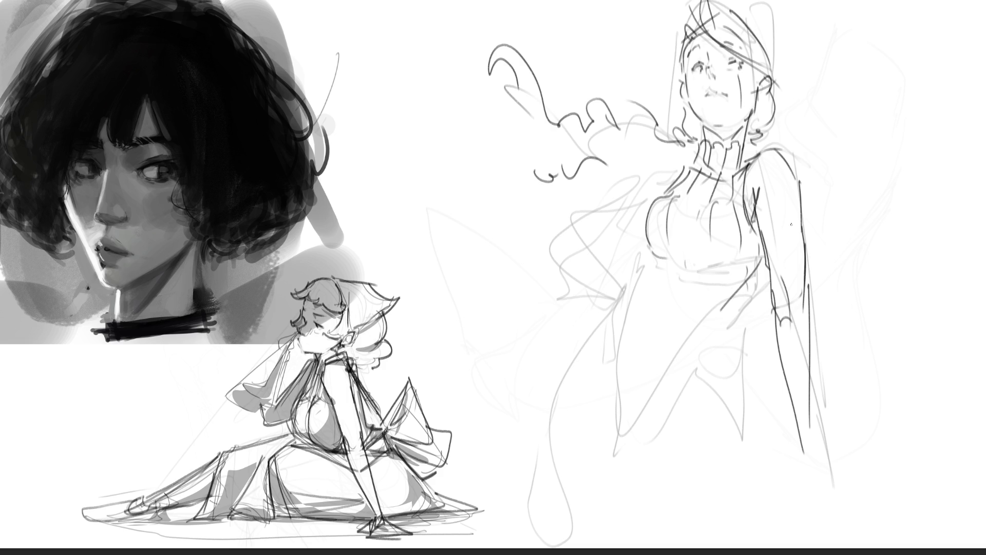
mouse_move(762, 260)
left_mouse_down()
mouse_move(719, 324)
mouse_move(749, 288)
left_mouse_up()
Step: Draw the waist, leg lines, the long left side curve and both long skirt lines
mouse_move(653, 255)
left_mouse_down()
mouse_move(656, 276)
mouse_move(623, 298)
mouse_move(616, 459)
left_mouse_up()
left_click_drag(618, 467, 634, 470)
left_click_drag(724, 318, 635, 457)
left_click_drag(750, 279, 735, 512)
left_click_drag(644, 466, 644, 473)
left_click_drag(711, 379, 679, 426)
left_click_drag(623, 295, 553, 502)
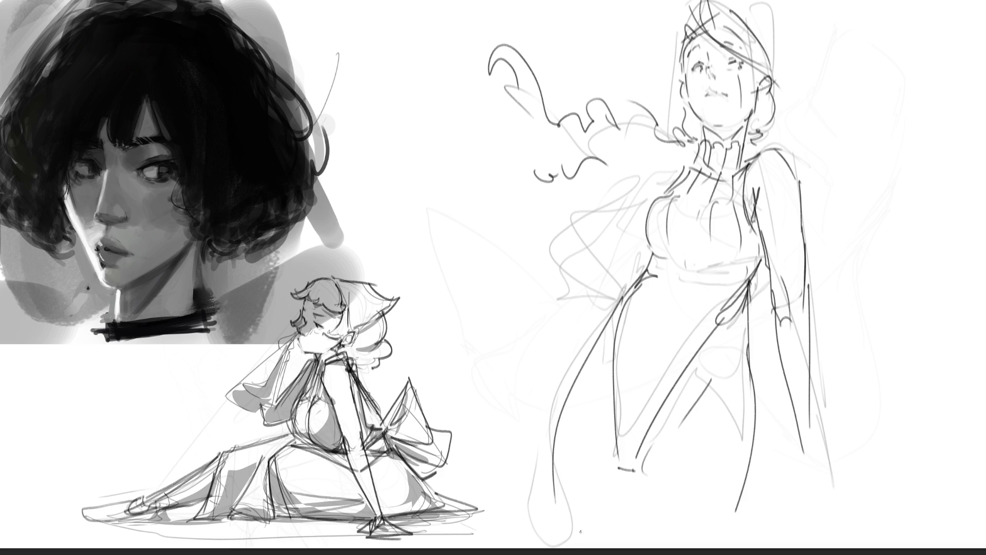
key("ctrl+z")
mouse_move(625, 288)
left_mouse_down()
mouse_move(558, 394)
mouse_move(538, 547)
left_mouse_up()
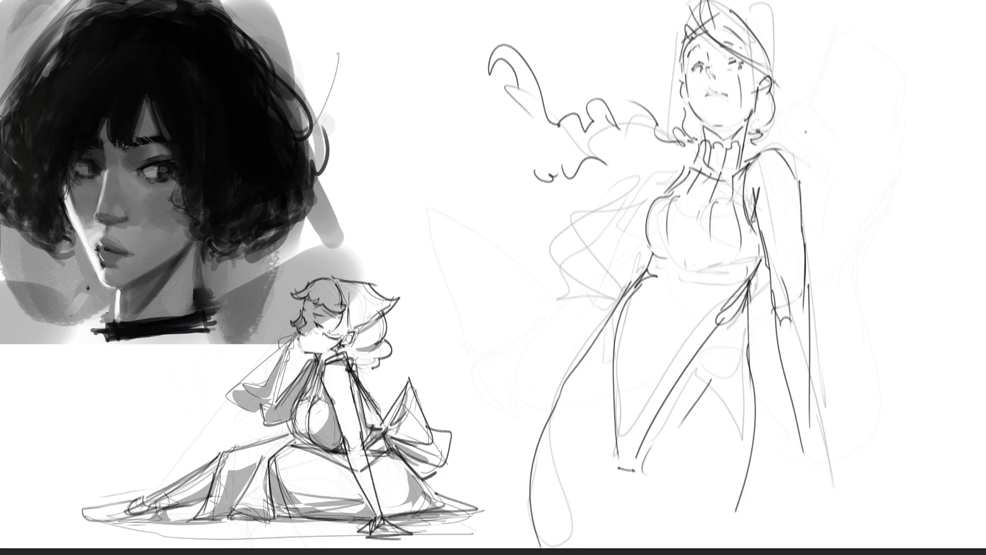
left_click_drag(702, 393, 602, 540)
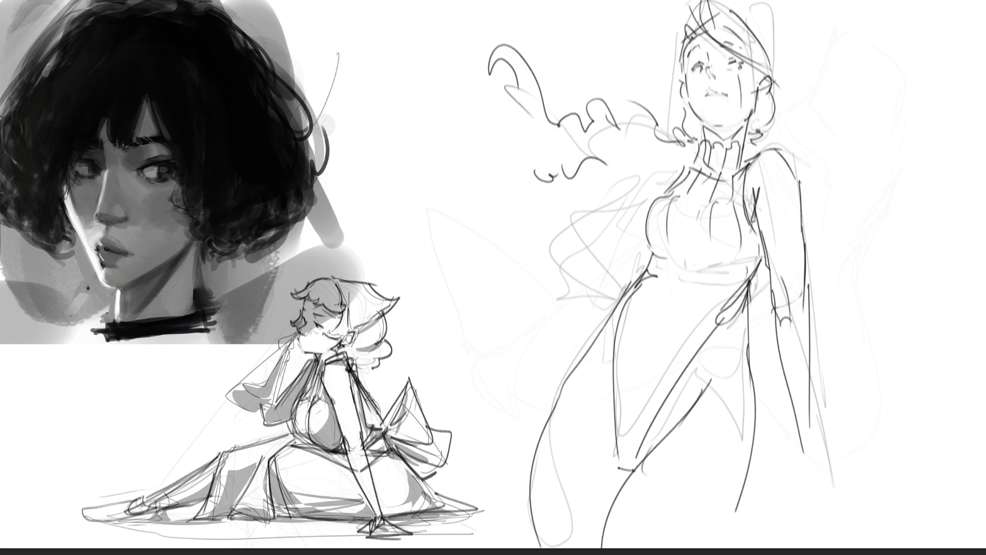
left_click_drag(758, 411, 733, 540)
Step: Draw the upper arm bent with the hand resting on the hip
mouse_move(688, 165)
left_mouse_down()
mouse_move(613, 203)
mouse_move(598, 245)
mouse_move(591, 238)
left_mouse_up()
left_click_drag(556, 266, 617, 298)
left_click_drag(582, 238, 628, 284)
left_click_drag(624, 283, 640, 274)
left_click_drag(563, 228, 619, 184)
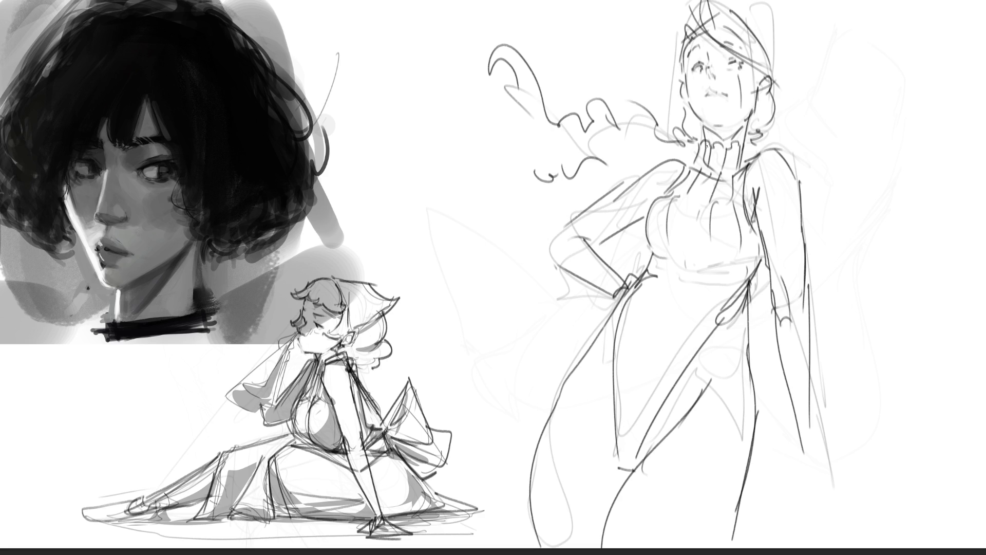
Step: Add diagonal skirt folds, lines along the legs, and a curve at the skirt hem
left_click_drag(708, 236, 616, 456)
left_click_drag(663, 259, 601, 462)
left_click_drag(749, 259, 604, 510)
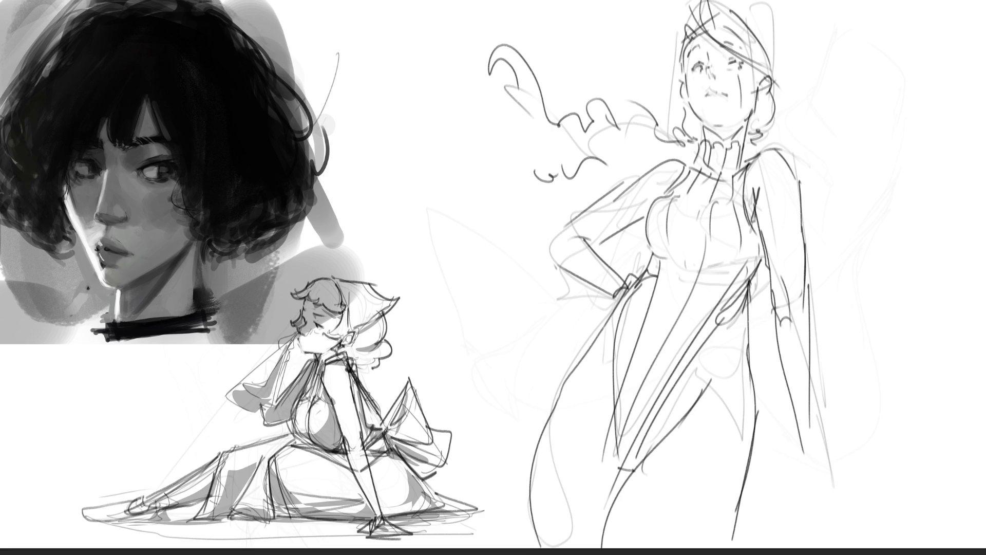
left_click_drag(749, 288, 755, 441)
left_click_drag(750, 353, 727, 525)
key("ctrl+z")
mouse_move(747, 311)
left_mouse_down()
mouse_move(758, 439)
mouse_move(739, 548)
left_mouse_up()
left_click_drag(753, 415, 734, 548)
left_click_drag(751, 297, 744, 414)
mouse_move(749, 301)
left_mouse_down()
mouse_move(718, 404)
mouse_move(619, 535)
left_mouse_up()
left_click_drag(650, 506, 734, 548)
Step: Draw the lower-right leg and foot with extra lower-leg strokes
mouse_move(807, 285)
left_mouse_down()
mouse_move(774, 501)
mouse_move(873, 491)
left_mouse_up()
left_click_drag(789, 506, 876, 515)
left_click_drag(787, 398, 801, 501)
mouse_move(811, 424)
left_mouse_down()
mouse_move(802, 502)
mouse_move(806, 487)
left_mouse_up()
left_click_drag(794, 490, 890, 497)
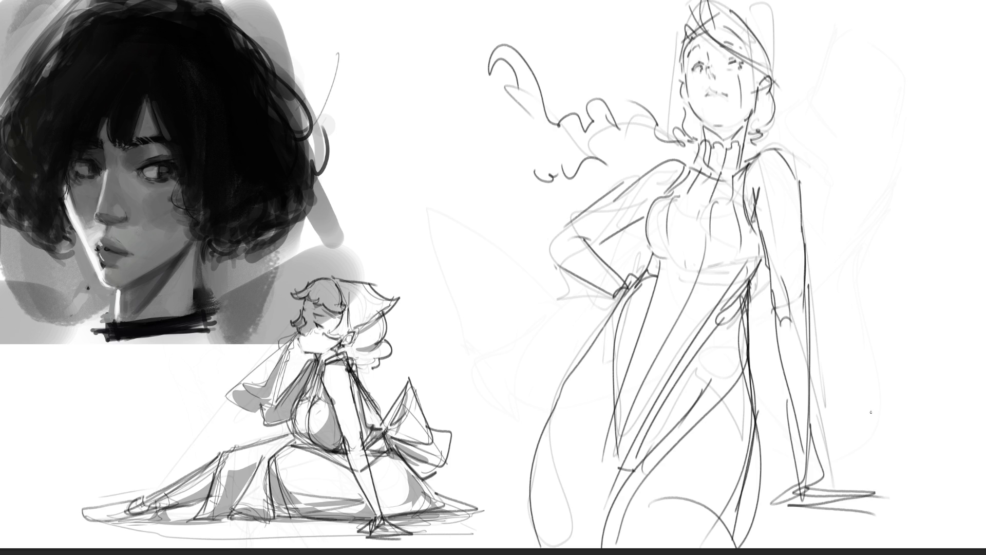
Step: With a large soft eraser, fade the standing figure's lines to light grey
key("e")
mouse_move(837, 298)
left_mouse_down()
mouse_move(859, 452)
mouse_move(584, 452)
mouse_move(617, 550)
mouse_move(517, 473)
mouse_move(744, 429)
mouse_move(856, 472)
left_mouse_up()
mouse_move(881, 410)
left_mouse_down()
mouse_move(590, 0)
mouse_move(804, 416)
left_mouse_up()
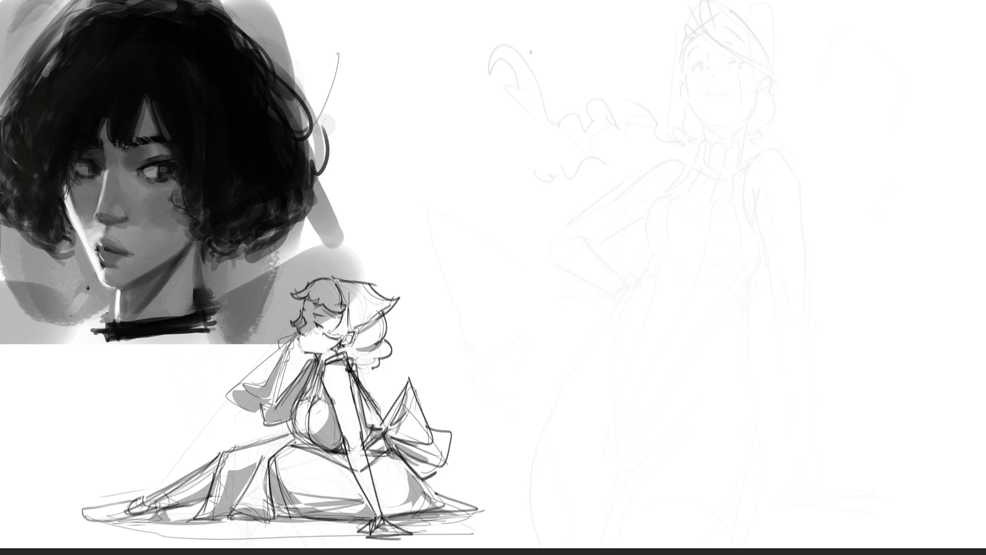
Step: Sketch the new figure's head outline with face marks, a collar and a curl
left_click_drag(538, 48, 529, 80)
mouse_move(536, 47)
left_mouse_down()
mouse_move(528, 96)
mouse_move(529, 79)
left_mouse_up()
mouse_move(536, 48)
left_mouse_down()
mouse_move(549, 41)
mouse_move(581, 59)
mouse_move(580, 117)
mouse_move(547, 125)
mouse_move(584, 117)
mouse_move(585, 96)
mouse_move(582, 118)
mouse_move(581, 100)
mouse_move(568, 108)
left_mouse_up()
left_click_drag(542, 78, 578, 85)
mouse_move(524, 117)
left_mouse_down()
mouse_move(567, 129)
mouse_move(522, 98)
mouse_move(522, 113)
mouse_move(576, 129)
mouse_move(549, 136)
mouse_move(561, 142)
mouse_move(492, 121)
mouse_move(569, 167)
mouse_move(567, 149)
mouse_move(571, 177)
left_mouse_up()
Step: Rough in the torso, a big arm curve and the body with crossing diagonals
mouse_move(507, 155)
left_mouse_down()
mouse_move(556, 196)
mouse_move(565, 156)
left_mouse_up()
left_click_drag(565, 149, 603, 174)
mouse_move(588, 149)
left_mouse_down()
mouse_move(597, 157)
mouse_move(588, 226)
mouse_move(564, 221)
left_mouse_up()
mouse_move(534, 178)
left_mouse_down()
mouse_move(594, 298)
mouse_move(611, 269)
left_mouse_up()
mouse_move(622, 218)
left_mouse_down()
mouse_move(606, 289)
mouse_move(563, 280)
left_mouse_up()
mouse_move(563, 234)
left_mouse_down()
mouse_move(559, 280)
mouse_move(529, 282)
left_mouse_up()
mouse_move(529, 281)
left_mouse_down()
mouse_move(555, 297)
mouse_move(610, 268)
left_mouse_up()
left_click_drag(617, 264, 571, 341)
mouse_move(614, 263)
left_mouse_down()
mouse_move(614, 301)
mouse_move(589, 339)
mouse_move(520, 334)
mouse_move(516, 346)
left_mouse_up()
Step: Draw the long tapered lower body and a right leg with a curled foot
mouse_move(532, 272)
left_mouse_down()
mouse_move(516, 324)
mouse_move(501, 431)
mouse_move(509, 438)
left_mouse_up()
mouse_move(570, 339)
left_mouse_down()
mouse_move(550, 386)
mouse_move(506, 439)
left_mouse_up()
mouse_move(514, 448)
left_mouse_down()
mouse_move(556, 449)
mouse_move(610, 350)
left_mouse_up()
mouse_move(617, 305)
left_mouse_down()
mouse_move(648, 464)
mouse_move(605, 477)
left_mouse_up()
mouse_move(615, 489)
left_mouse_down()
mouse_move(630, 486)
mouse_move(631, 510)
left_mouse_up()
left_click_drag(642, 461, 630, 523)
left_click_drag(619, 253, 621, 213)
Step: Sketch the outstretched arms with the left hand and lower arm edge
mouse_move(598, 138)
left_mouse_down()
mouse_move(668, 159)
mouse_move(611, 236)
left_mouse_up()
mouse_move(553, 241)
left_mouse_down()
mouse_move(575, 246)
mouse_move(544, 237)
left_mouse_up()
left_click_drag(513, 170, 438, 121)
mouse_move(438, 121)
left_mouse_down()
mouse_move(544, 141)
mouse_move(478, 149)
mouse_move(454, 140)
left_mouse_up()
mouse_move(432, 131)
left_mouse_down()
mouse_move(461, 140)
mouse_move(400, 146)
mouse_move(528, 195)
mouse_move(664, 174)
left_mouse_up()
Step: Add the drape hanging from the hand across the body, plus an arc above the head
mouse_move(661, 165)
left_mouse_down()
mouse_move(673, 200)
mouse_move(582, 298)
left_mouse_up()
mouse_move(407, 145)
left_mouse_down()
mouse_move(432, 216)
mouse_move(658, 255)
mouse_move(646, 294)
left_mouse_up()
left_click_drag(660, 190, 642, 246)
left_click_drag(644, 189, 604, 68)
left_click_drag(560, 34, 606, 24)
mouse_move(537, 26)
left_mouse_down()
mouse_move(510, 47)
mouse_move(518, 107)
left_mouse_up()
Step: Sketch a head loop with an ear and marks over the faint figure
left_click_drag(752, 206, 744, 228)
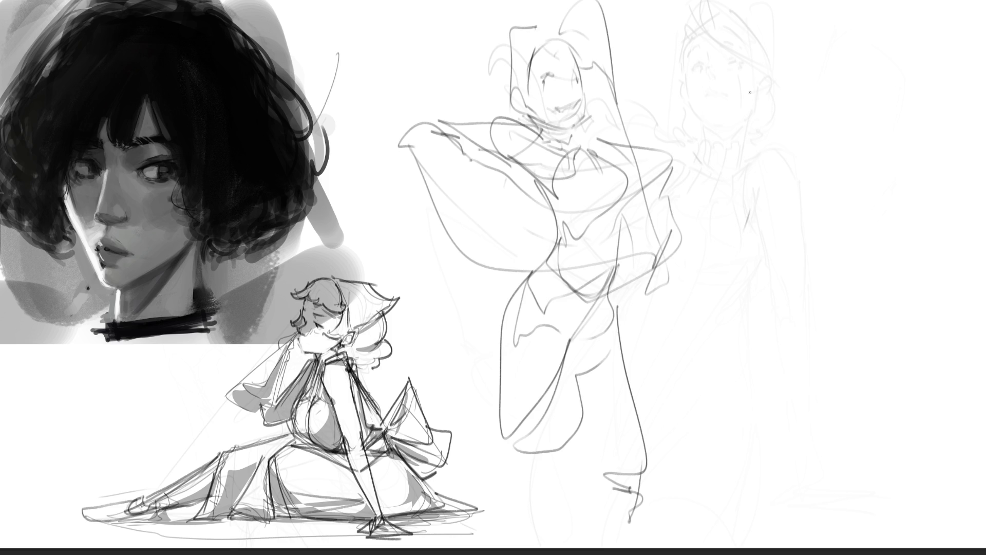
left_click_drag(763, 109, 754, 137)
mouse_move(764, 120)
left_mouse_down()
mouse_move(804, 103)
mouse_move(800, 173)
left_mouse_up()
mouse_move(761, 110)
left_mouse_down()
mouse_move(795, 200)
mouse_move(799, 98)
mouse_move(793, 214)
mouse_move(835, 160)
left_mouse_up()
mouse_move(760, 145)
left_mouse_down()
mouse_move(756, 160)
mouse_move(806, 155)
left_mouse_up()
left_click_drag(757, 176, 764, 180)
mouse_move(807, 155)
left_mouse_down()
mouse_move(765, 193)
mouse_move(767, 171)
left_mouse_up()
mouse_move(766, 117)
left_mouse_down()
mouse_move(764, 141)
mouse_move(758, 122)
mouse_move(805, 141)
mouse_move(791, 116)
mouse_move(835, 175)
mouse_move(831, 189)
mouse_move(785, 211)
mouse_move(808, 206)
mouse_move(804, 82)
left_mouse_up()
Step: Draw the right head with a peaked hat, a darkened jaw and neck lines
mouse_move(687, 141)
left_mouse_down()
mouse_move(809, 86)
mouse_move(817, 114)
mouse_move(821, 87)
mouse_move(858, 157)
left_mouse_up()
mouse_move(816, 85)
left_mouse_down()
mouse_move(773, 86)
mouse_move(852, 117)
mouse_move(850, 164)
mouse_move(840, 195)
mouse_move(794, 218)
left_mouse_up()
mouse_move(741, 191)
left_mouse_down()
mouse_move(748, 210)
mouse_move(739, 234)
mouse_move(777, 244)
left_mouse_up()
mouse_move(814, 209)
left_mouse_down()
mouse_move(781, 244)
mouse_move(800, 239)
mouse_move(802, 249)
mouse_move(778, 262)
mouse_move(763, 226)
mouse_move(814, 250)
mouse_move(847, 206)
mouse_move(835, 257)
mouse_move(873, 249)
mouse_move(842, 284)
left_mouse_up()
Step: Sketch a pointed collar, the torso, a chest oval, the waist, hips and legs
left_click_drag(868, 250, 846, 315)
left_click_drag(862, 297, 830, 334)
mouse_move(874, 254)
left_mouse_down()
mouse_move(818, 351)
mouse_move(747, 315)
mouse_move(728, 340)
left_mouse_up()
mouse_move(756, 274)
left_mouse_down()
mouse_move(728, 340)
mouse_move(789, 343)
left_mouse_up()
mouse_move(733, 360)
left_mouse_down()
mouse_move(814, 353)
mouse_move(757, 386)
mouse_move(743, 409)
left_mouse_up()
mouse_move(738, 360)
left_mouse_down()
mouse_move(708, 447)
mouse_move(823, 368)
mouse_move(744, 492)
left_mouse_up()
mouse_move(825, 366)
left_mouse_down()
mouse_move(776, 471)
mouse_move(867, 508)
mouse_move(750, 525)
left_mouse_up()
Step: Add a ground line, leg lines and a long arm line to the right figure
mouse_move(760, 383)
left_mouse_down()
mouse_move(714, 506)
mouse_move(724, 511)
left_mouse_up()
left_click_drag(879, 267, 763, 369)
mouse_move(862, 268)
left_mouse_down()
mouse_move(937, 254)
mouse_move(786, 279)
left_mouse_up()
left_click_drag(764, 249, 734, 260)
left_click_drag(736, 190, 752, 212)
mouse_move(751, 191)
left_mouse_down()
mouse_move(735, 226)
mouse_move(674, 277)
left_mouse_up()
Step: Draw the left arm and hand, plus lines along the head and shoulder
mouse_move(743, 205)
left_mouse_down()
mouse_move(713, 272)
mouse_move(667, 308)
mouse_move(650, 308)
left_mouse_up()
left_click_drag(748, 247, 677, 285)
left_click_drag(725, 265, 671, 308)
left_click_drag(721, 254, 720, 270)
mouse_move(740, 193)
left_mouse_down()
mouse_move(735, 132)
mouse_move(724, 199)
left_mouse_up()
mouse_move(734, 198)
left_mouse_down()
mouse_move(702, 205)
mouse_move(762, 198)
left_mouse_up()
left_click_drag(883, 190, 985, 166)
mouse_move(985, 171)
left_mouse_down()
mouse_move(943, 236)
mouse_move(847, 333)
mouse_move(923, 420)
left_mouse_up()
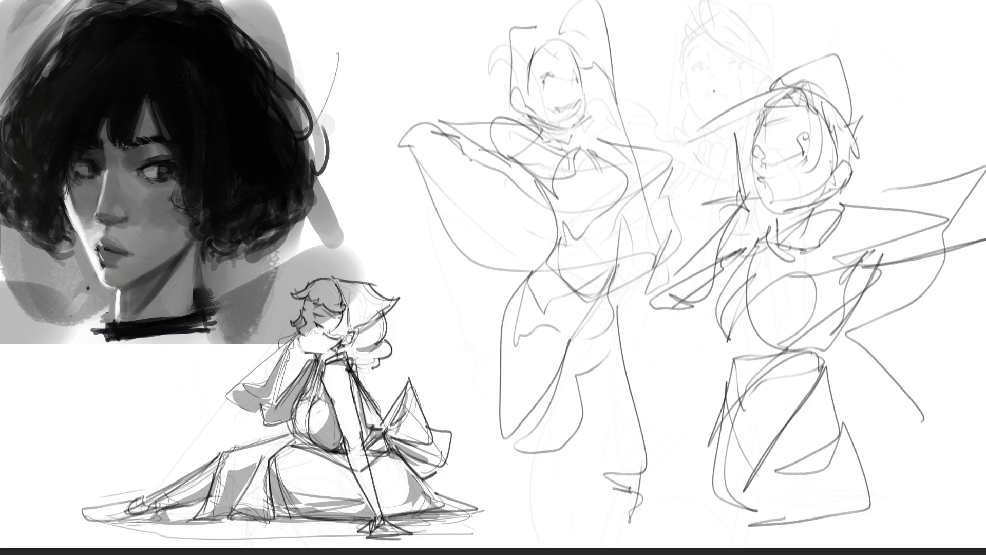
Step: Fade the new sketches to light grey and shrink the brush to a small tip
mouse_move(888, 154)
left_mouse_down()
mouse_move(572, 211)
mouse_move(804, 385)
mouse_move(771, 457)
left_mouse_up()
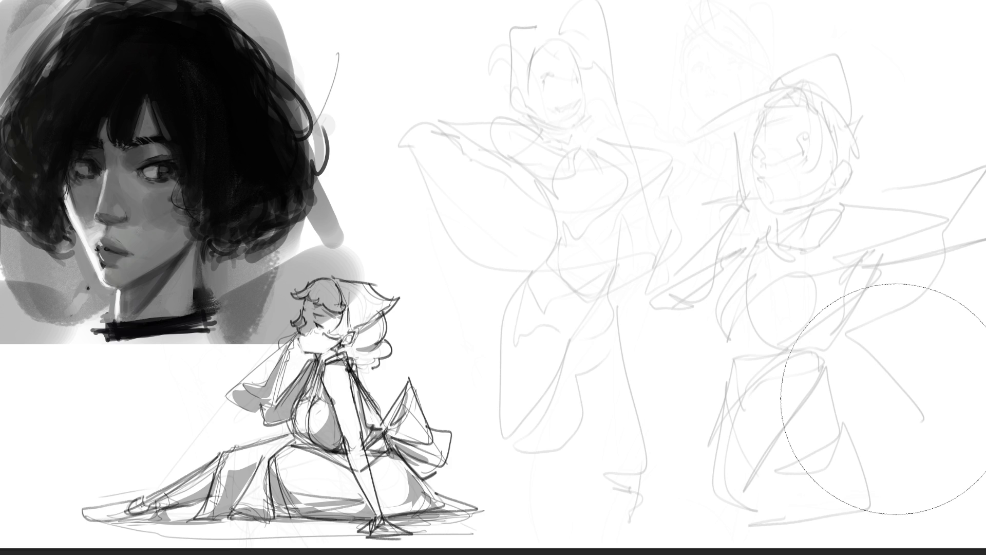
scroll(883, 399, "up", 1)
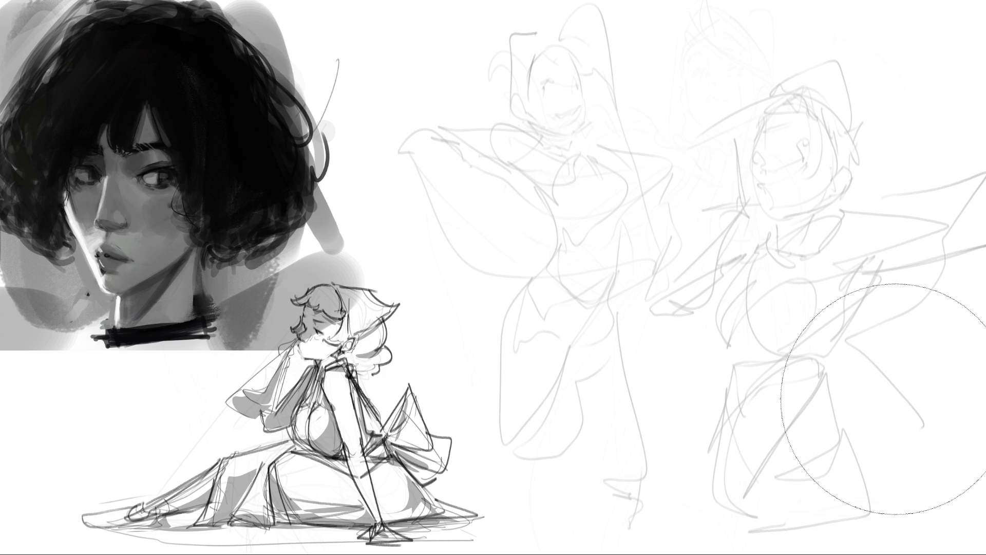
key("bracketleft")
key("bracketleft")
key("bracketleft")
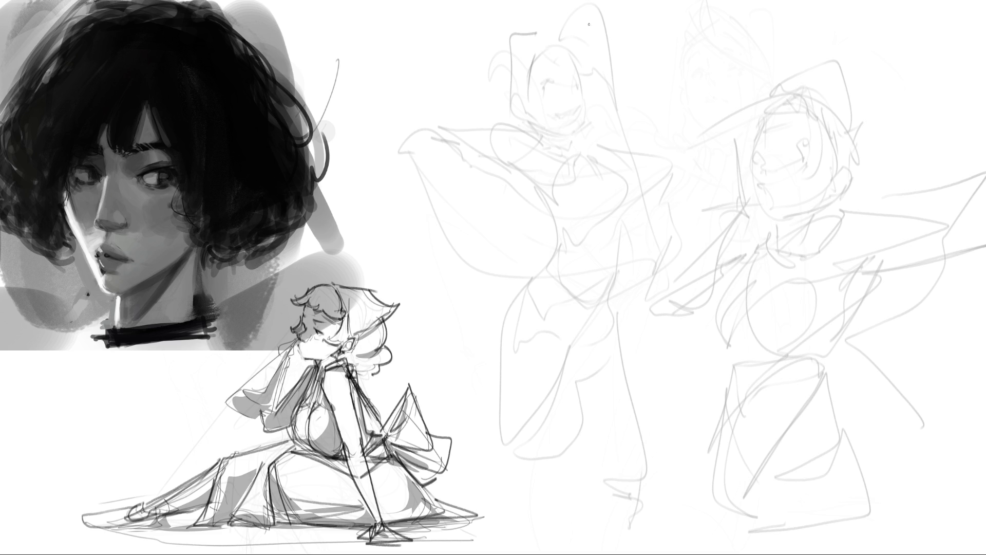
mouse_move(559, 38)
left_mouse_down()
mouse_move(587, 4)
mouse_move(616, 67)
mouse_move(588, 47)
mouse_move(611, 142)
left_mouse_up()
Step: Ink the centre figure's hair, closed eyes with a pupil, a smiling mouth, and curly hair by the ear
left_click_drag(616, 56, 611, 144)
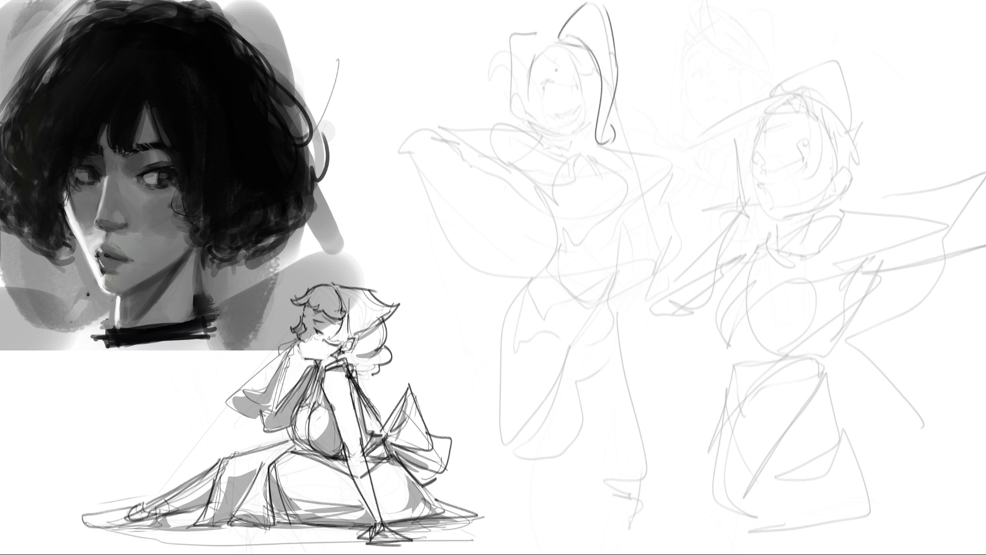
mouse_move(542, 73)
left_mouse_down()
mouse_move(554, 81)
mouse_move(574, 69)
mouse_move(551, 91)
mouse_move(535, 89)
mouse_move(573, 90)
left_mouse_up()
left_click_drag(577, 86, 582, 79)
mouse_move(552, 111)
left_mouse_down()
mouse_move(578, 108)
mouse_move(567, 123)
mouse_move(577, 117)
left_mouse_up()
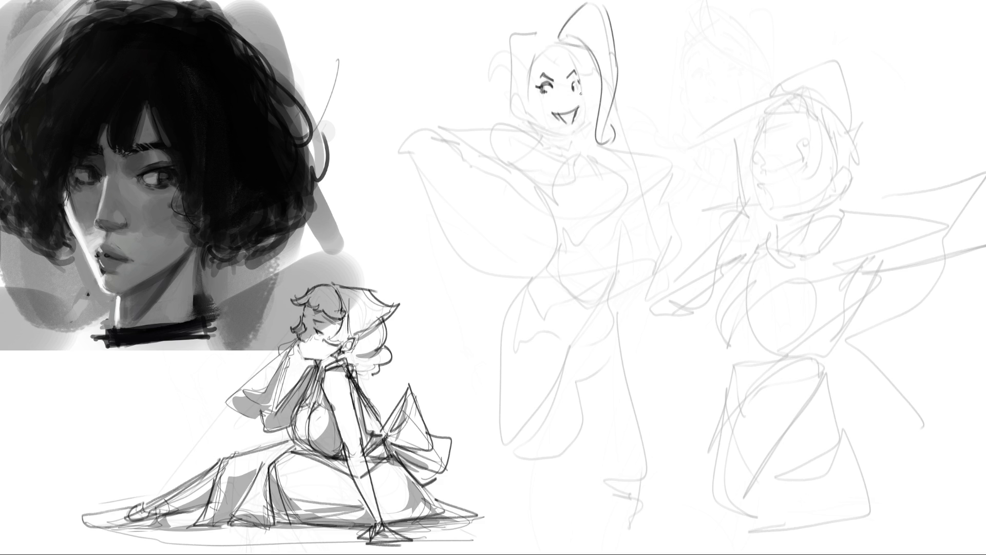
mouse_move(574, 91)
left_mouse_down()
mouse_move(576, 68)
mouse_move(534, 50)
mouse_move(526, 99)
left_mouse_up()
left_click_drag(501, 52, 477, 114)
left_click_drag(524, 89, 505, 96)
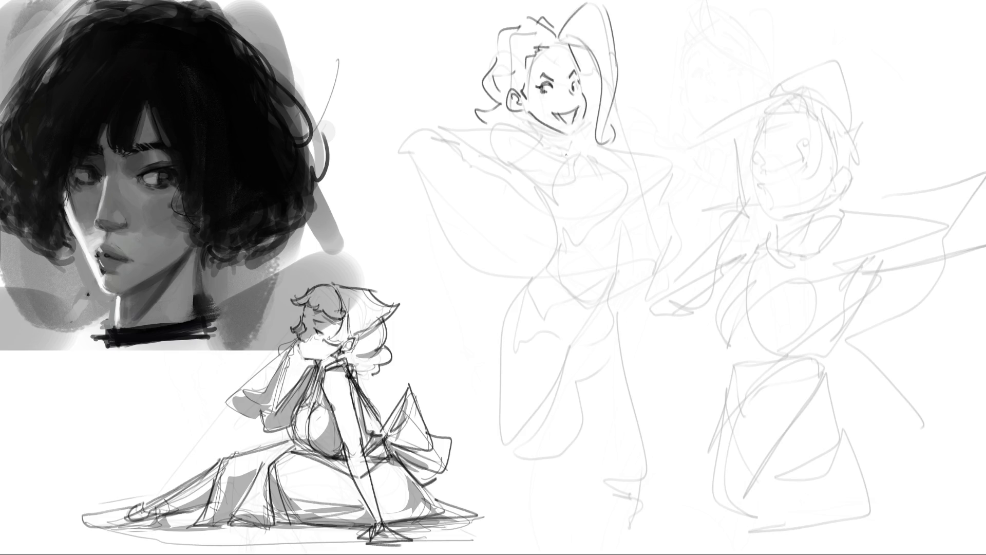
Step: Try a collar line under the chin, undo it, and ink neck lines instead
mouse_move(536, 124)
left_mouse_down()
mouse_move(545, 146)
mouse_move(560, 135)
mouse_move(578, 146)
mouse_move(585, 105)
mouse_move(581, 134)
mouse_move(577, 107)
left_mouse_up()
key("ctrl+z")
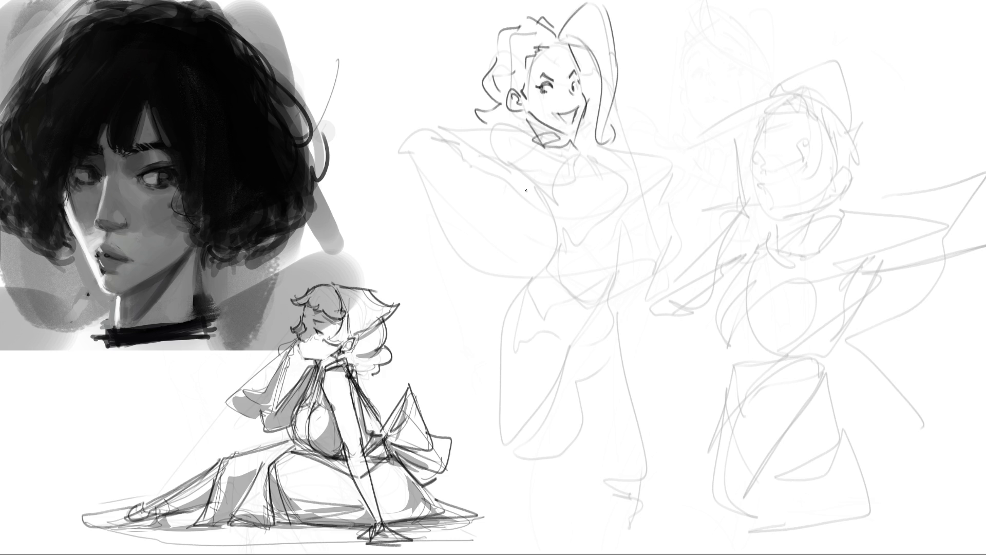
left_click_drag(520, 130, 532, 190)
left_click_drag(537, 132, 534, 194)
Step: Ink the centre figure's collar, chest curves and lower bust line
left_click_drag(569, 155, 615, 169)
left_click_drag(616, 147, 577, 181)
mouse_move(544, 153)
left_mouse_down()
mouse_move(591, 145)
mouse_move(624, 197)
left_mouse_up()
left_click_drag(539, 191, 549, 214)
mouse_move(548, 212)
left_mouse_down()
mouse_move(623, 197)
mouse_move(608, 229)
mouse_move(578, 231)
mouse_move(620, 233)
left_mouse_up()
Step: Ink the waist with a zigzag fold, the hip curves, the hip band and the skirt
left_click_drag(554, 218, 528, 276)
mouse_move(521, 253)
left_mouse_down()
mouse_move(523, 265)
mouse_move(532, 259)
left_mouse_up()
left_click_drag(529, 260, 602, 330)
mouse_move(505, 259)
left_mouse_down()
mouse_move(509, 303)
mouse_move(616, 321)
left_mouse_up()
mouse_move(615, 320)
left_mouse_down()
mouse_move(642, 323)
mouse_move(634, 341)
left_mouse_up()
mouse_move(592, 298)
left_mouse_down()
mouse_move(636, 281)
mouse_move(623, 303)
left_mouse_up()
mouse_move(552, 332)
left_mouse_down()
mouse_move(565, 326)
mouse_move(517, 337)
mouse_move(567, 354)
left_mouse_up()
mouse_move(495, 361)
left_mouse_down()
mouse_move(631, 359)
mouse_move(633, 371)
left_mouse_up()
mouse_move(633, 371)
left_mouse_down()
mouse_move(486, 374)
mouse_move(606, 428)
mouse_move(632, 370)
left_mouse_up()
left_click_drag(631, 371, 663, 448)
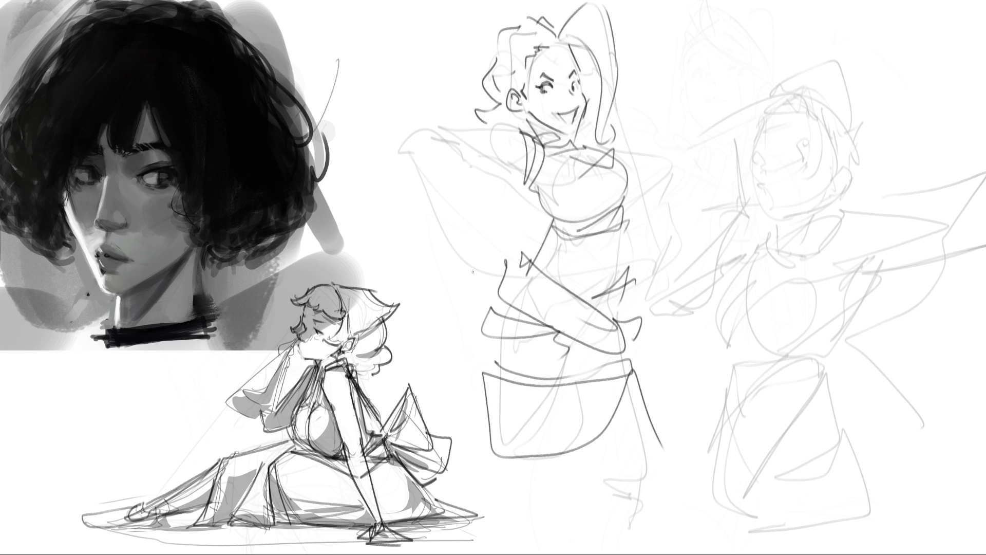
Step: Refine the raised arm and shoulder, and begin the right figure's cap outline
mouse_move(481, 134)
left_mouse_down()
mouse_move(413, 154)
mouse_move(508, 188)
left_mouse_up()
left_click_drag(432, 132, 530, 155)
mouse_move(529, 174)
left_mouse_down()
mouse_move(551, 208)
mouse_move(582, 207)
left_mouse_up()
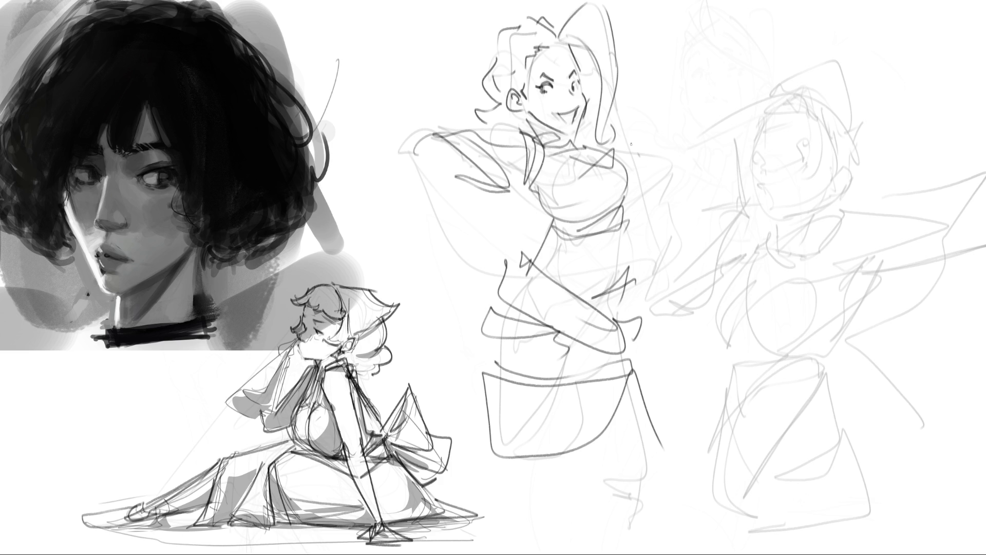
mouse_move(637, 159)
left_mouse_down()
mouse_move(643, 242)
mouse_move(638, 158)
mouse_move(672, 239)
left_mouse_up()
mouse_move(763, 145)
left_mouse_down()
mouse_move(791, 92)
mouse_move(746, 154)
left_mouse_up()
Step: Ink the right figure's cap side line, eye and mouth
mouse_move(809, 107)
left_mouse_down()
mouse_move(837, 169)
mouse_move(860, 159)
mouse_move(865, 198)
left_mouse_up()
left_click_drag(790, 159, 806, 162)
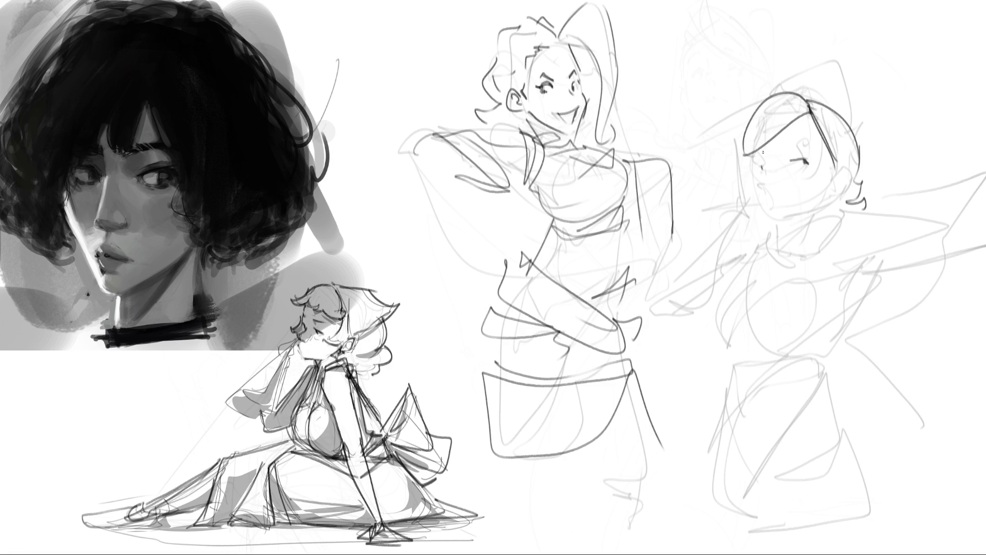
left_click_drag(757, 182, 762, 187)
Step: Draw a small hand holding a cigarette beside the face, with forearm lines below
left_click_drag(716, 196, 735, 208)
mouse_move(715, 172)
left_mouse_down()
mouse_move(723, 197)
mouse_move(751, 218)
left_mouse_up()
mouse_move(698, 190)
left_mouse_down()
mouse_move(732, 180)
mouse_move(738, 219)
mouse_move(754, 220)
mouse_move(744, 229)
left_mouse_up()
mouse_move(745, 229)
left_mouse_down()
mouse_move(730, 218)
mouse_move(750, 235)
mouse_move(730, 232)
mouse_move(686, 270)
left_mouse_up()
mouse_move(736, 221)
left_mouse_down()
mouse_move(742, 230)
mouse_move(688, 322)
left_mouse_up()
mouse_move(708, 240)
left_mouse_down()
mouse_move(694, 318)
mouse_move(665, 299)
mouse_move(694, 315)
left_mouse_up()
left_click_drag(685, 315, 719, 298)
left_click_drag(703, 278, 771, 234)
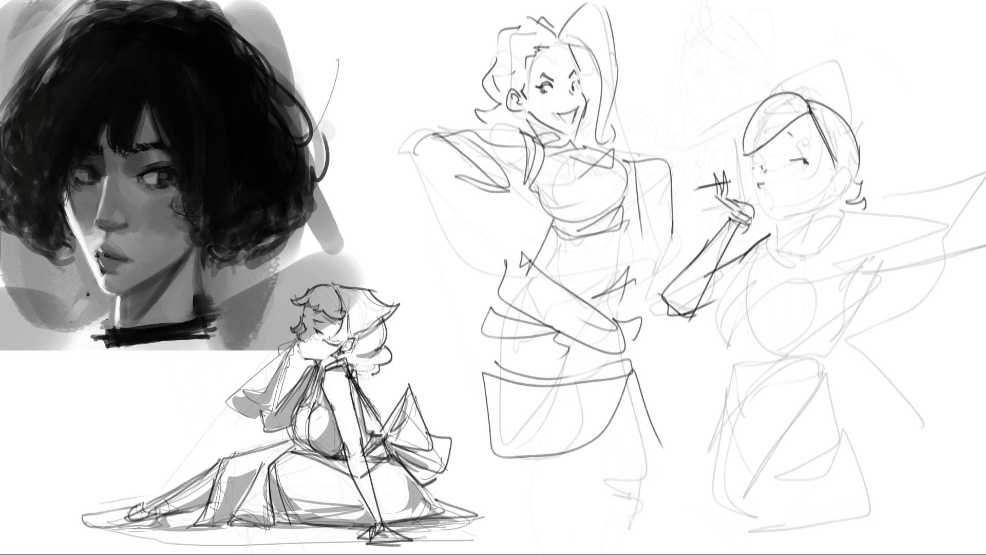
Step: Add the chin, a hatched shadow, the closed eye, a curved neck line and a shoulder line, redoing strokes as needed
mouse_move(753, 186)
left_mouse_down()
mouse_move(769, 218)
mouse_move(806, 212)
mouse_move(779, 249)
mouse_move(804, 211)
mouse_move(786, 216)
mouse_move(796, 214)
left_mouse_up()
left_click_drag(794, 222, 856, 177)
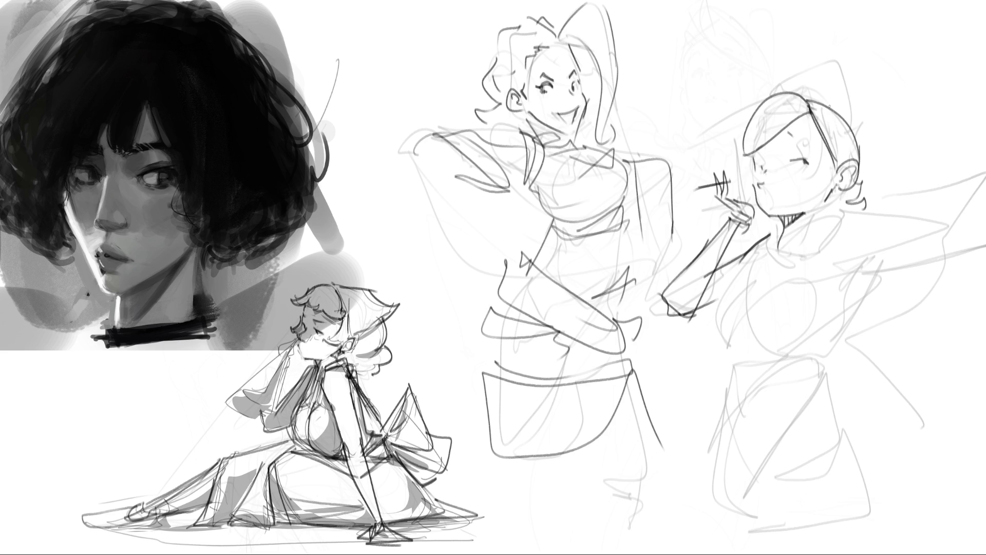
mouse_move(788, 133)
left_mouse_down()
mouse_move(798, 136)
mouse_move(790, 133)
left_mouse_up()
left_click_drag(840, 188, 820, 232)
key("ctrl+z")
left_click_drag(831, 195, 824, 234)
key("ctrl+z")
left_click_drag(832, 197, 814, 240)
key("ctrl+z")
left_click_drag(830, 195, 819, 238)
mouse_move(773, 250)
left_mouse_down()
mouse_move(787, 258)
mouse_move(838, 215)
mouse_move(985, 240)
left_mouse_up()
key("ctrl+z")
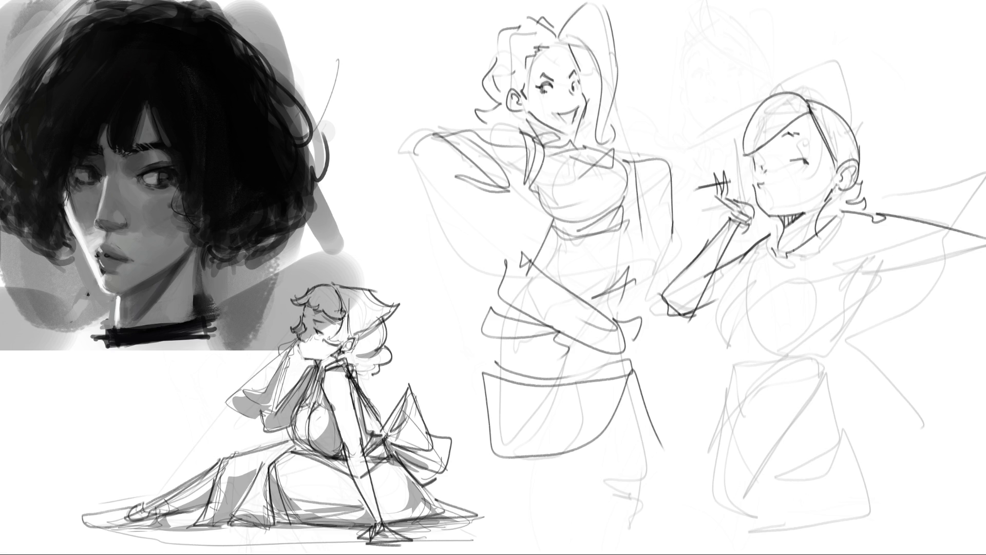
Step: Draw the right figure's sleeve outline with lines extending toward the page edge
left_click_drag(875, 254, 879, 302)
mouse_move(876, 251)
left_mouse_down()
mouse_move(893, 245)
mouse_move(905, 285)
mouse_move(897, 309)
mouse_move(923, 286)
mouse_move(912, 313)
left_mouse_up()
mouse_move(898, 262)
left_mouse_down()
mouse_move(888, 243)
mouse_move(901, 263)
mouse_move(975, 248)
left_mouse_up()
left_click_drag(902, 238, 985, 212)
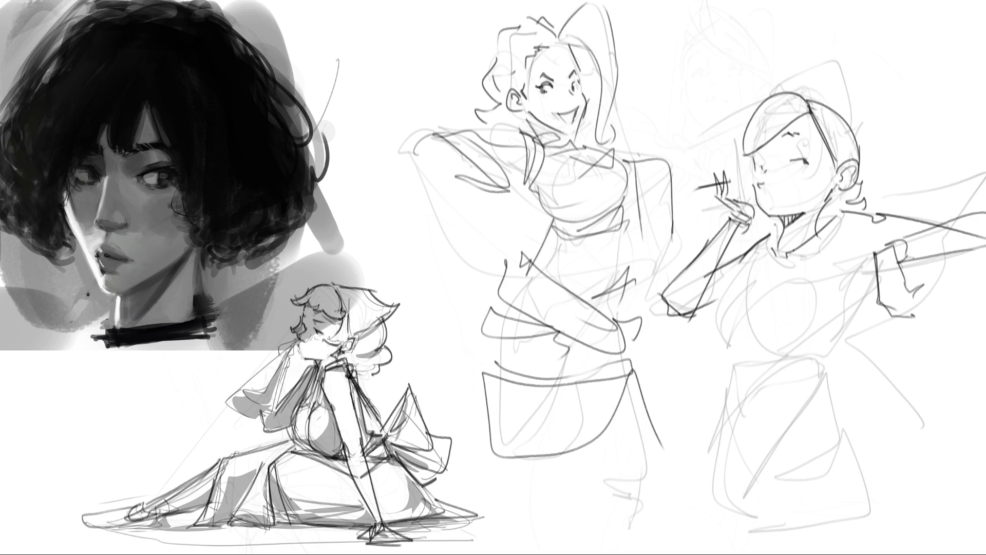
Step: Draw the right figure's torso: its left side curve, bottom line and strokes up to the shoulder
left_click_drag(758, 267, 746, 291)
mouse_move(821, 217)
left_mouse_down()
mouse_move(816, 231)
mouse_move(763, 249)
mouse_move(719, 354)
left_mouse_up()
left_click_drag(760, 267, 739, 347)
mouse_move(750, 284)
left_mouse_down()
mouse_move(738, 348)
mouse_move(785, 348)
mouse_move(794, 280)
left_mouse_up()
mouse_move(800, 281)
left_mouse_down()
mouse_move(821, 360)
mouse_move(817, 244)
mouse_move(837, 204)
left_mouse_up()
left_click_drag(820, 240, 811, 271)
left_click_drag(751, 269, 719, 338)
left_click_drag(750, 264, 748, 279)
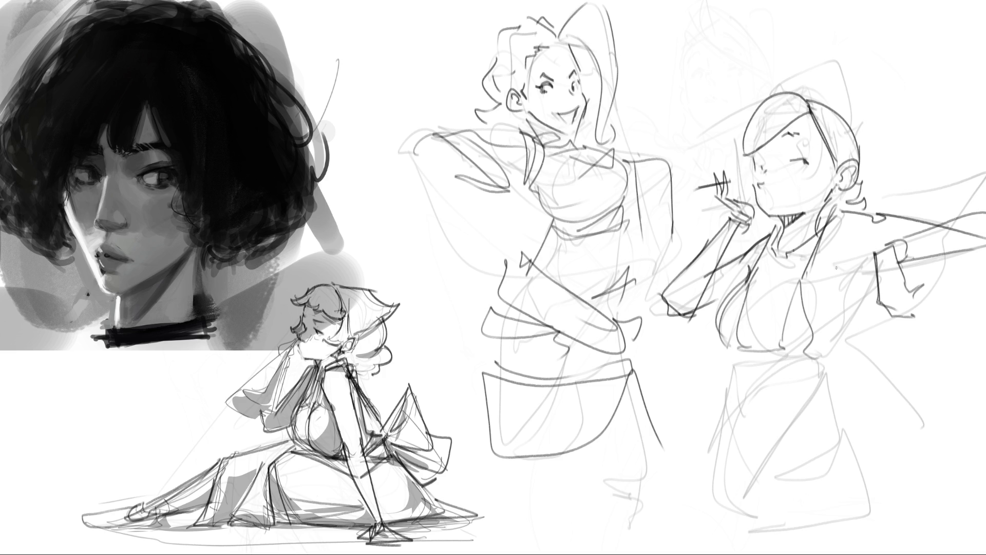
Step: Refine the arm lines and add a long diagonal across the torso, undoing one stray mark
mouse_move(845, 254)
left_mouse_down()
mouse_move(877, 247)
mouse_move(873, 280)
mouse_move(824, 310)
mouse_move(803, 359)
left_mouse_up()
left_click_drag(871, 283, 852, 325)
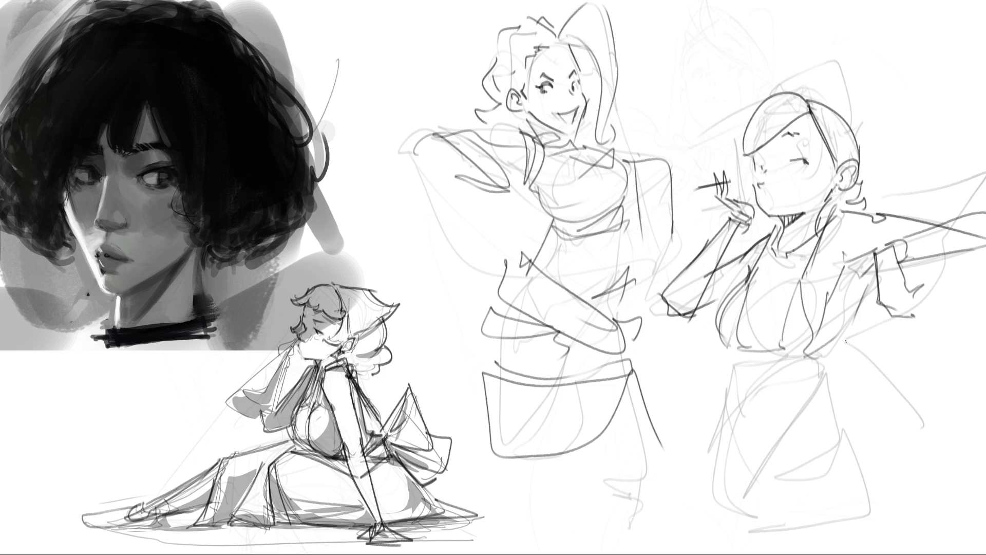
left_click_drag(866, 272, 814, 354)
mouse_move(876, 294)
left_mouse_down()
mouse_move(813, 359)
mouse_move(811, 378)
left_mouse_up()
key("ctrl+z")
key("ctrl+z")
left_click_drag(819, 361, 816, 376)
Step: Draw the lower torso and the curved, darkened waistline
left_click_drag(727, 355, 748, 421)
mouse_move(824, 352)
left_mouse_down()
mouse_move(761, 401)
mouse_move(819, 369)
left_mouse_up()
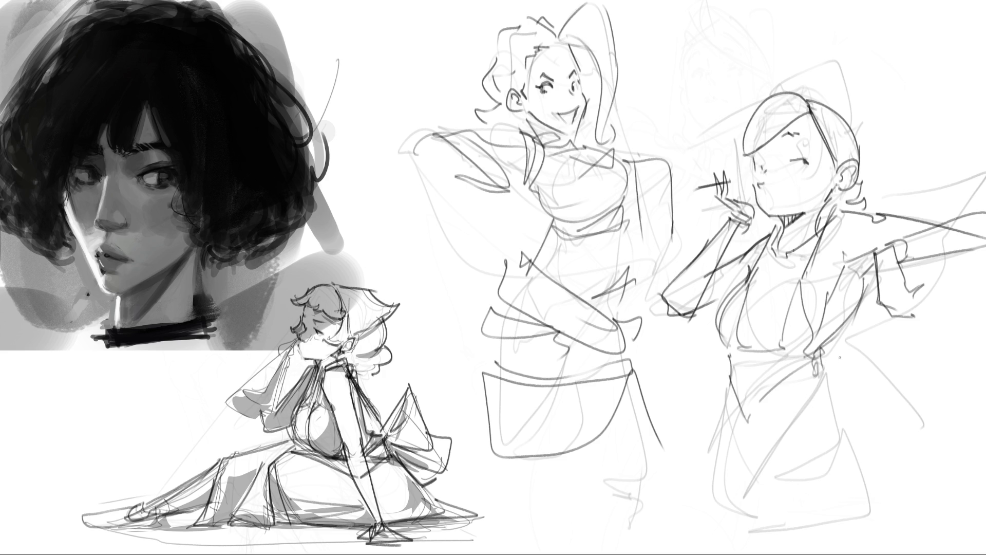
left_click_drag(737, 366, 797, 378)
left_click_drag(816, 348, 833, 430)
Step: Draw the skirt's left and right edges, fold strokes and the curved hem
mouse_move(731, 359)
left_mouse_down()
mouse_move(723, 434)
mouse_move(750, 440)
left_mouse_up()
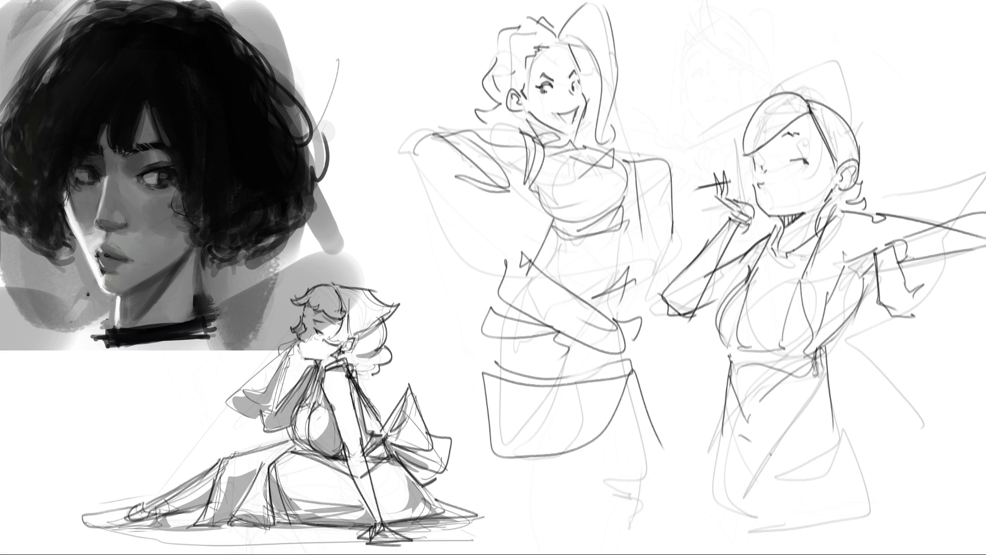
mouse_move(824, 371)
left_mouse_down()
mouse_move(833, 415)
mouse_move(896, 549)
left_mouse_up()
left_click_drag(720, 411, 717, 529)
left_click_drag(719, 472, 723, 483)
left_click_drag(819, 477, 806, 489)
mouse_move(710, 477)
left_mouse_down()
mouse_move(722, 495)
mouse_move(785, 490)
left_mouse_up()
left_click_drag(870, 471, 811, 515)
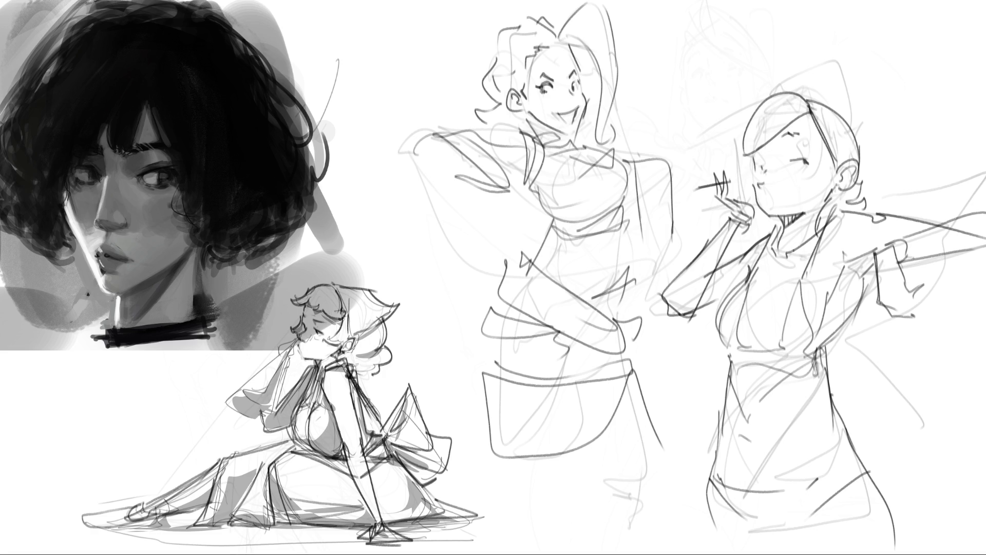
mouse_move(856, 462)
left_mouse_down()
mouse_move(866, 445)
mouse_move(906, 476)
left_mouse_up()
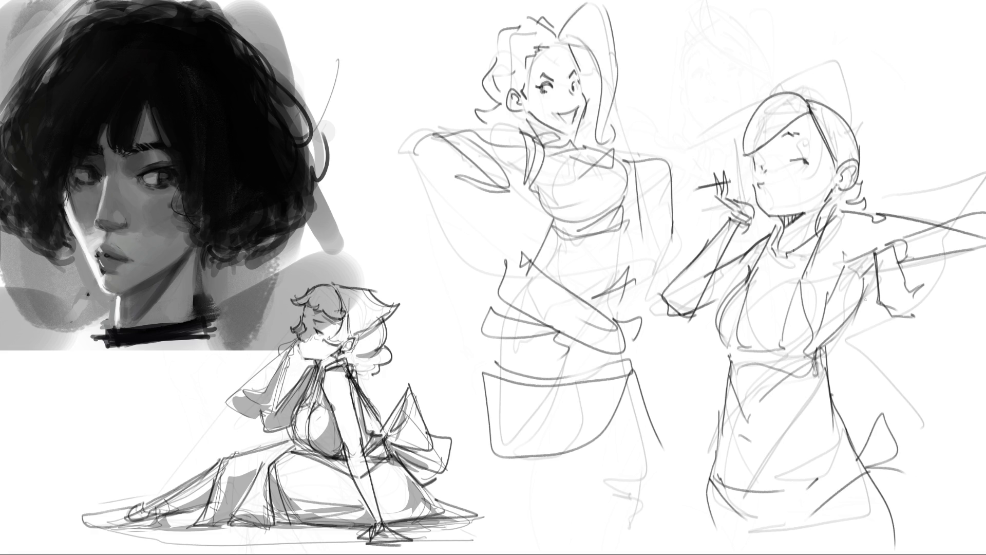
Step: Extend the waist line and finish the shoulder and arm linework
left_click_drag(841, 319, 818, 377)
mouse_move(845, 280)
left_mouse_down()
mouse_move(875, 263)
mouse_move(876, 250)
left_mouse_up()
left_click_drag(828, 211, 845, 244)
mouse_move(831, 222)
left_mouse_down()
mouse_move(899, 212)
mouse_move(905, 242)
left_mouse_up()
Step: Touch up the cigarette and eye, trace the cap, and add a hair bun behind the ear
left_click_drag(692, 186, 729, 176)
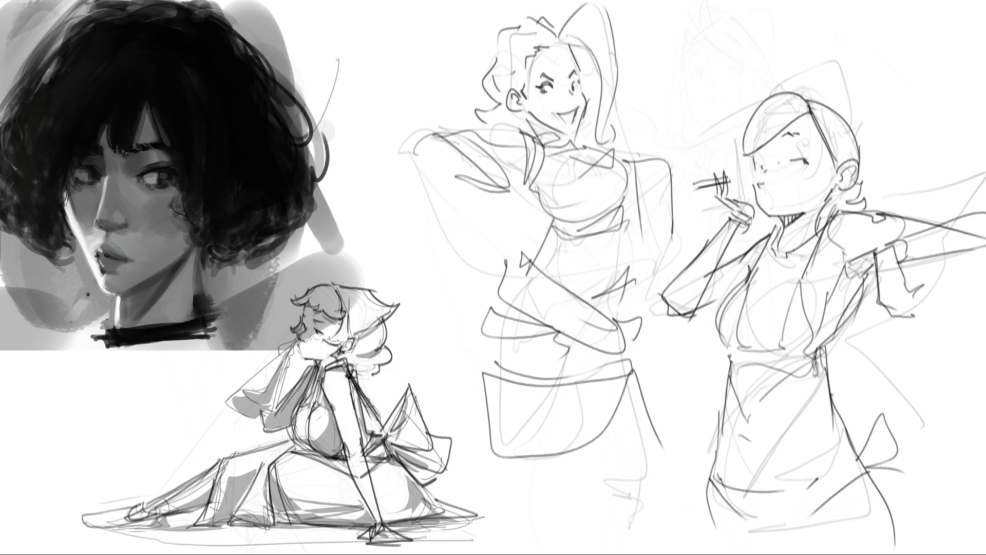
left_click_drag(755, 162, 761, 168)
mouse_move(758, 97)
left_mouse_down()
mouse_move(738, 150)
mouse_move(751, 179)
left_mouse_up()
mouse_move(784, 94)
left_mouse_down()
mouse_move(853, 129)
mouse_move(860, 199)
left_mouse_up()
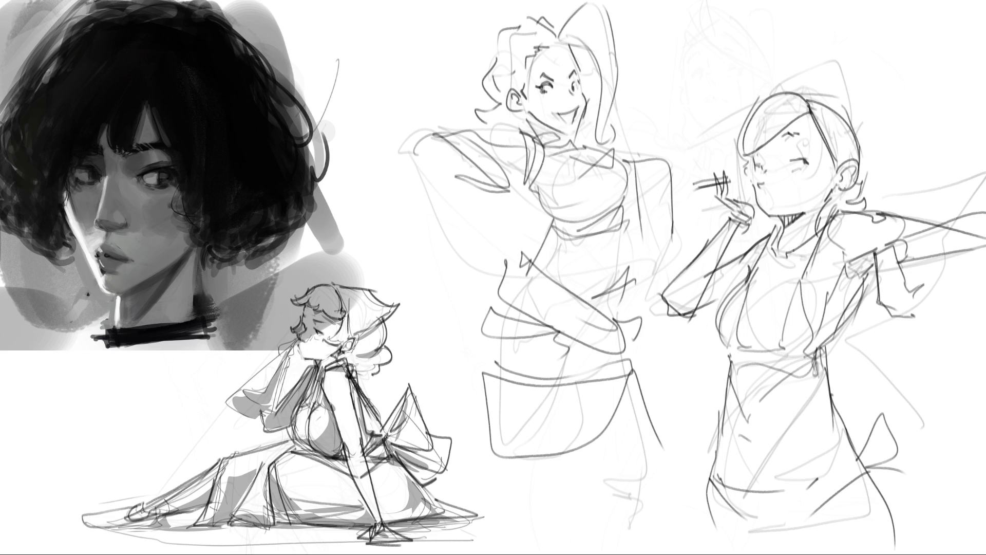
left_click_drag(864, 184, 861, 202)
mouse_move(759, 181)
left_mouse_down()
mouse_move(690, 105)
mouse_move(690, 119)
left_mouse_up()
Step: Add marks to the right figure, then redraw the centre figure's head, hair and closed eye darker
left_click_drag(646, 138, 695, 153)
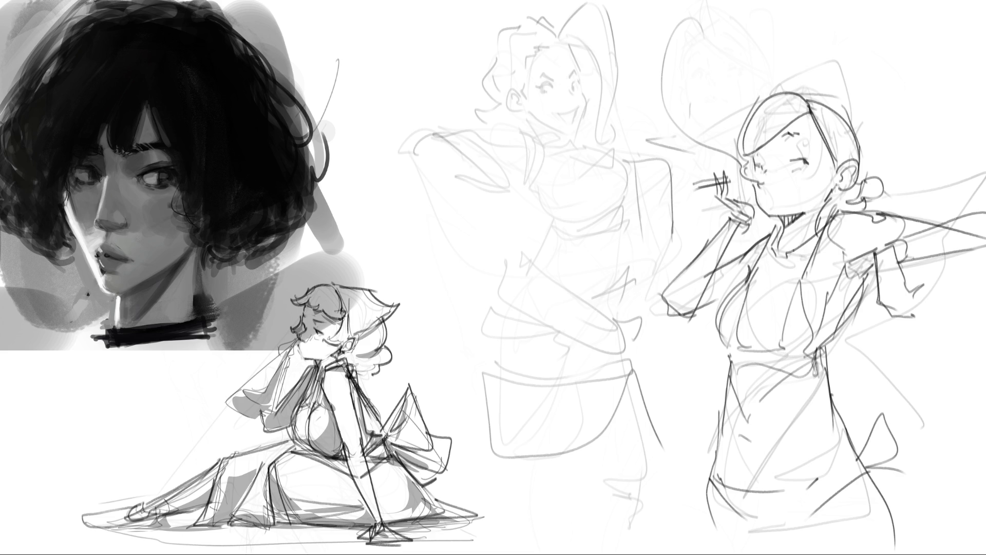
left_click_drag(774, 288, 766, 327)
left_click_drag(536, 54, 551, 67)
left_click_drag(501, 47, 547, 11)
left_click_drag(558, 4, 588, 66)
left_click_drag(522, 67, 551, 69)
mouse_move(569, 69)
left_mouse_down()
mouse_move(585, 61)
mouse_move(605, 93)
left_mouse_up()
left_click_drag(527, 83, 532, 107)
mouse_move(498, 29)
left_mouse_down()
mouse_move(479, 53)
mouse_move(491, 132)
left_mouse_up()
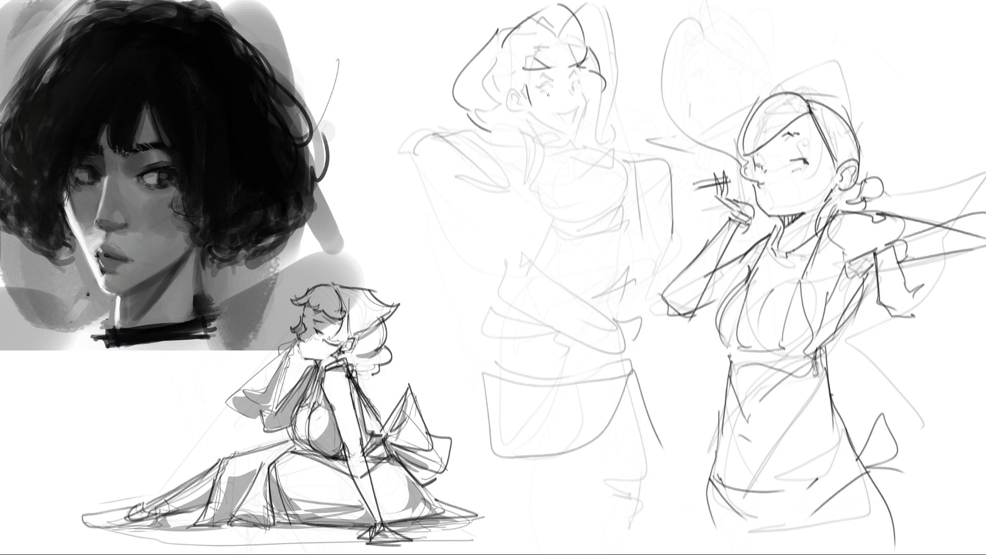
left_click_drag(540, 92, 557, 94)
left_click_drag(584, 62, 608, 123)
Step: Draw the centre figure's neck, ear and jaw, refining the closed eye, cheek and brow
left_click_drag(542, 147, 576, 138)
left_click_drag(610, 87, 612, 132)
left_click_drag(556, 148, 584, 143)
mouse_move(553, 94)
left_mouse_down()
mouse_move(555, 83)
mouse_move(579, 99)
mouse_move(591, 93)
mouse_move(599, 126)
left_mouse_up()
mouse_move(523, 114)
left_mouse_down()
mouse_move(502, 125)
mouse_move(575, 144)
mouse_move(599, 167)
left_mouse_up()
mouse_move(543, 143)
left_mouse_down()
mouse_move(590, 148)
mouse_move(591, 165)
left_mouse_up()
left_click_drag(512, 137, 595, 173)
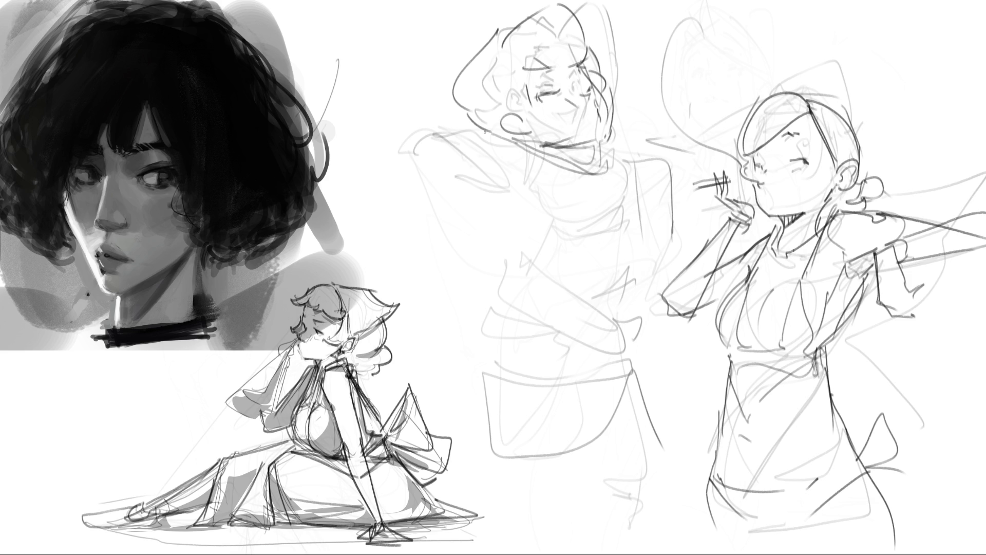
Step: Sketch the left shoulder and the raised arm with its hand behind the head
left_click_drag(392, 148, 492, 136)
mouse_move(427, 126)
left_mouse_down()
mouse_move(386, 165)
mouse_move(499, 193)
left_mouse_up()
mouse_move(381, 172)
left_mouse_down()
mouse_move(534, 221)
mouse_move(544, 241)
mouse_move(535, 238)
left_mouse_up()
mouse_move(503, 198)
left_mouse_down()
mouse_move(508, 210)
mouse_move(529, 182)
mouse_move(565, 205)
left_mouse_up()
Step: Draw the centre figure's torso edges and refine the arm outline
mouse_move(513, 206)
left_mouse_down()
mouse_move(529, 211)
mouse_move(524, 257)
left_mouse_up()
mouse_move(523, 260)
left_mouse_down()
mouse_move(571, 253)
mouse_move(621, 216)
left_mouse_up()
mouse_move(621, 216)
left_mouse_down()
mouse_move(618, 165)
mouse_move(643, 195)
left_mouse_up()
mouse_move(612, 158)
left_mouse_down()
mouse_move(696, 241)
mouse_move(672, 271)
left_mouse_up()
left_click_drag(614, 193, 648, 272)
mouse_move(642, 272)
left_mouse_down()
mouse_move(562, 278)
mouse_move(679, 253)
mouse_move(660, 274)
left_mouse_up()
left_click_drag(607, 297, 620, 293)
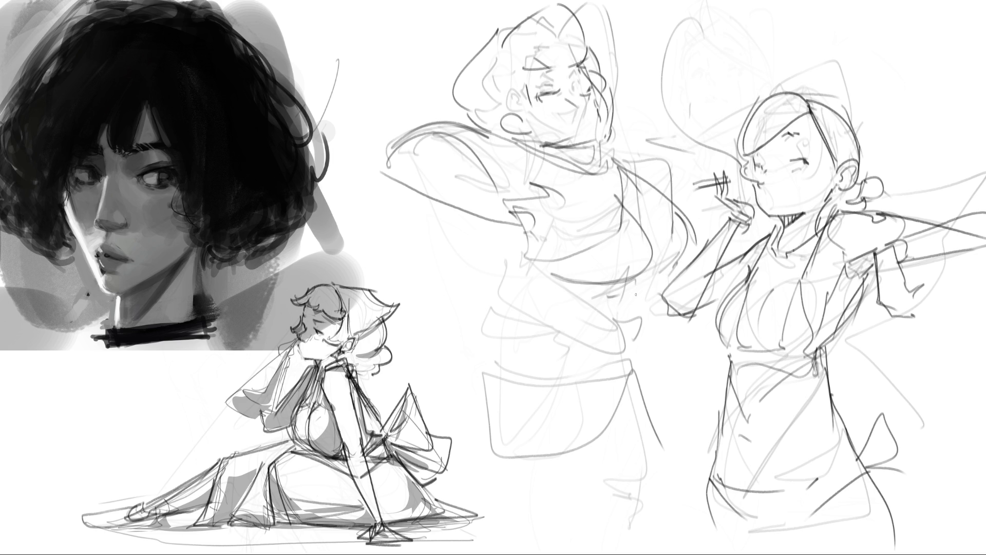
Step: Draw the middle figure's left torso outline and waist curves
mouse_move(691, 350)
left_mouse_down()
mouse_move(654, 415)
mouse_move(672, 351)
left_mouse_up()
left_click_drag(648, 401, 659, 394)
left_click_drag(691, 365, 659, 399)
mouse_move(519, 249)
left_mouse_down()
mouse_move(514, 290)
mouse_move(476, 331)
mouse_move(479, 371)
left_mouse_up()
left_click_drag(486, 364, 682, 397)
left_click_drag(607, 396, 525, 408)
left_click_drag(481, 356, 470, 427)
mouse_move(464, 371)
left_mouse_down()
mouse_move(706, 425)
mouse_move(687, 381)
mouse_move(699, 486)
left_mouse_up()
mouse_move(480, 460)
left_mouse_down()
mouse_move(668, 484)
mouse_move(691, 460)
left_mouse_up()
Step: Darken the waistline and shape the torso and chest with curved strokes
left_click_drag(494, 224, 506, 266)
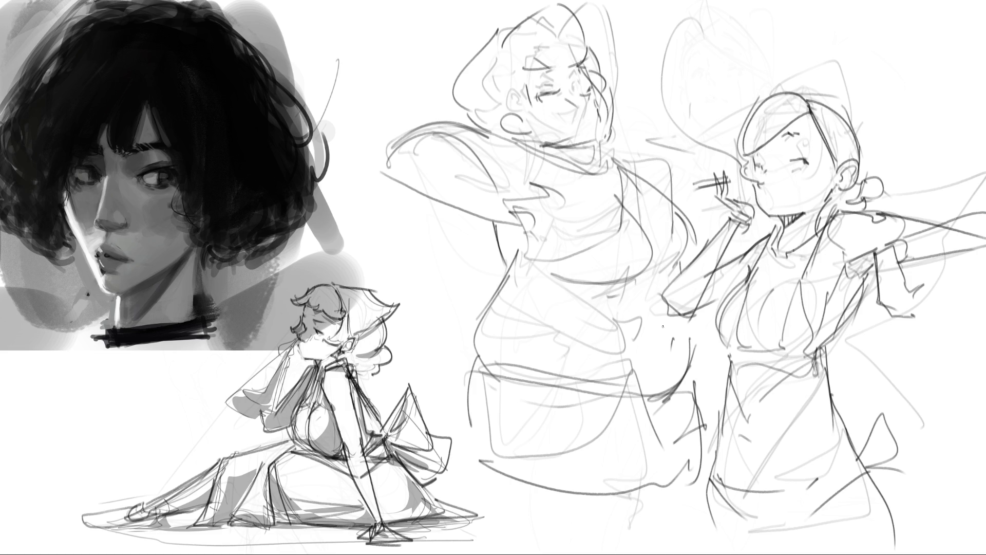
left_click_drag(492, 371, 529, 375)
mouse_move(663, 421)
left_mouse_down()
mouse_move(614, 395)
mouse_move(704, 373)
left_mouse_up()
mouse_move(506, 255)
left_mouse_down()
mouse_move(614, 215)
mouse_move(625, 167)
mouse_move(630, 196)
mouse_move(556, 275)
mouse_move(542, 272)
left_mouse_up()
mouse_move(546, 158)
left_mouse_down()
mouse_move(617, 195)
mouse_move(632, 188)
mouse_move(659, 241)
mouse_move(655, 256)
left_mouse_up()
mouse_move(645, 191)
left_mouse_down()
mouse_move(681, 211)
mouse_move(693, 267)
left_mouse_up()
mouse_move(670, 251)
left_mouse_down()
mouse_move(677, 258)
mouse_move(670, 215)
left_mouse_up()
left_click_drag(658, 206, 645, 194)
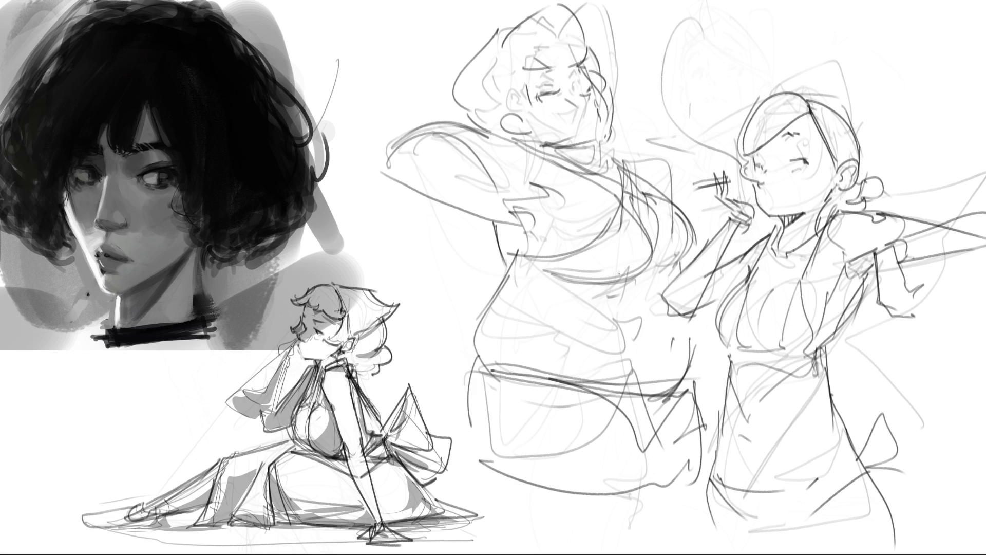
Step: Outline the head's left side and draw the left arm and hand
left_click_drag(506, 26, 469, 134)
left_click_drag(473, 96, 475, 110)
mouse_move(453, 206)
left_mouse_down()
mouse_move(447, 220)
mouse_move(488, 237)
left_mouse_up()
mouse_move(464, 233)
left_mouse_down()
mouse_move(471, 250)
mouse_move(460, 266)
left_mouse_up()
left_click_drag(455, 278, 472, 299)
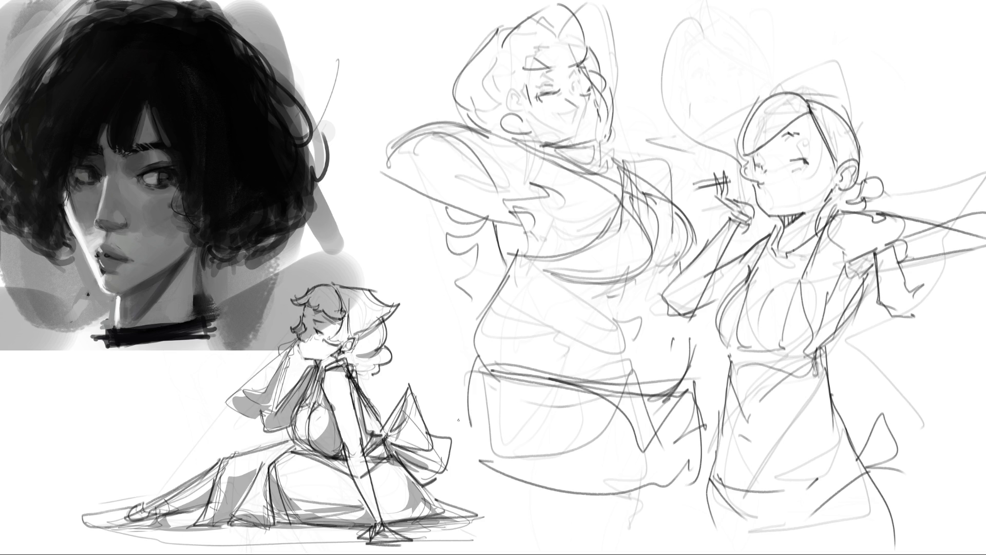
Step: Outline the lower body and both leg curves down to the page bottom, redoing one leg line
mouse_move(480, 365)
left_mouse_down()
mouse_move(462, 414)
mouse_move(517, 554)
mouse_move(646, 473)
mouse_move(646, 553)
left_mouse_up()
left_click_drag(592, 464, 647, 476)
left_click_drag(646, 482, 656, 484)
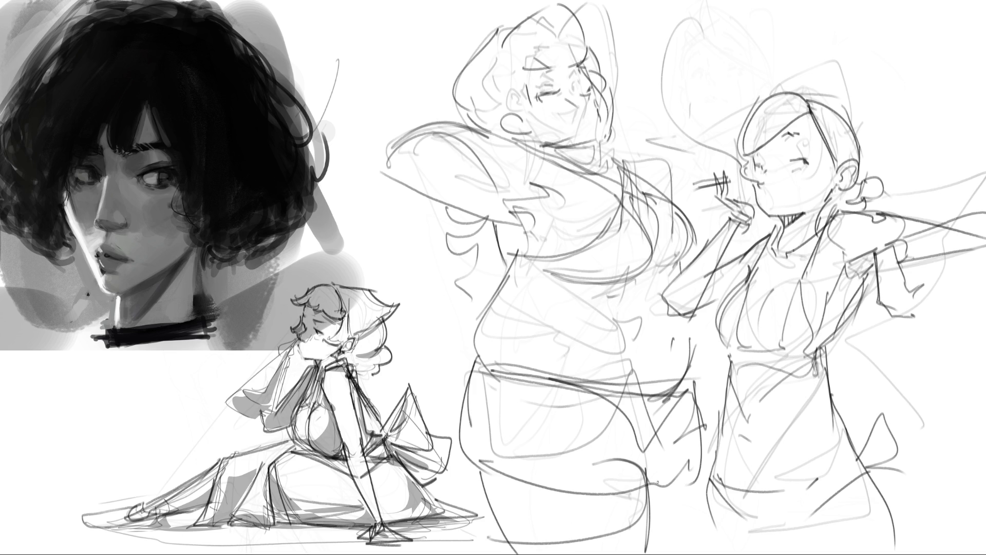
key("ctrl+z")
key("ctrl+z")
mouse_move(616, 415)
left_mouse_down()
mouse_move(657, 521)
mouse_move(648, 554)
left_mouse_up()
left_click_drag(668, 425, 649, 446)
mouse_move(699, 398)
left_mouse_down()
mouse_move(721, 455)
mouse_move(714, 554)
left_mouse_up()
left_click_drag(705, 351, 689, 397)
mouse_move(651, 98)
left_mouse_down()
mouse_move(647, 130)
mouse_move(633, 130)
mouse_move(681, 95)
mouse_move(652, 109)
mouse_move(652, 147)
mouse_move(687, 135)
mouse_move(723, 177)
mouse_move(658, 179)
mouse_move(608, 149)
left_mouse_up()
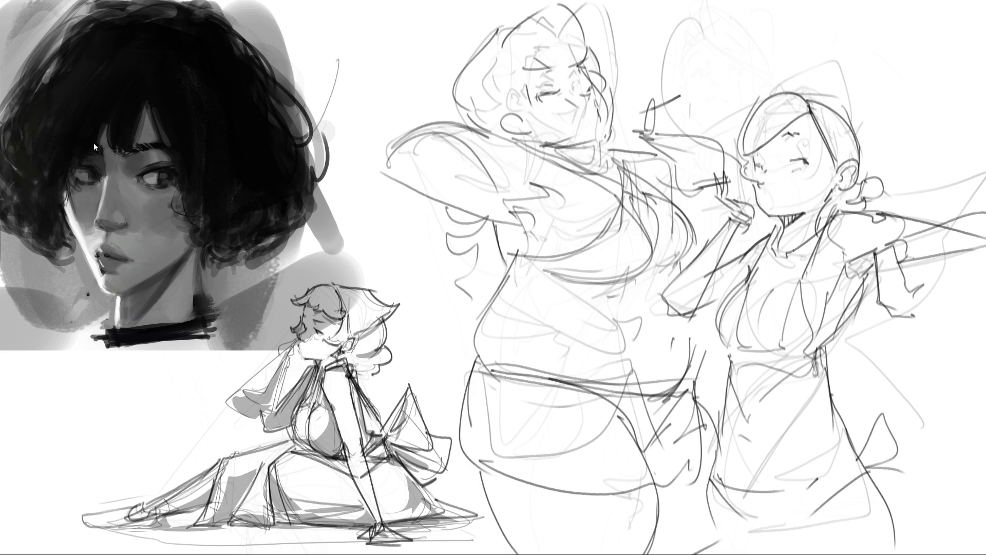
Step: Flip the figures horizontally and lighten the dark strokes with a large soft eraser
key("h")
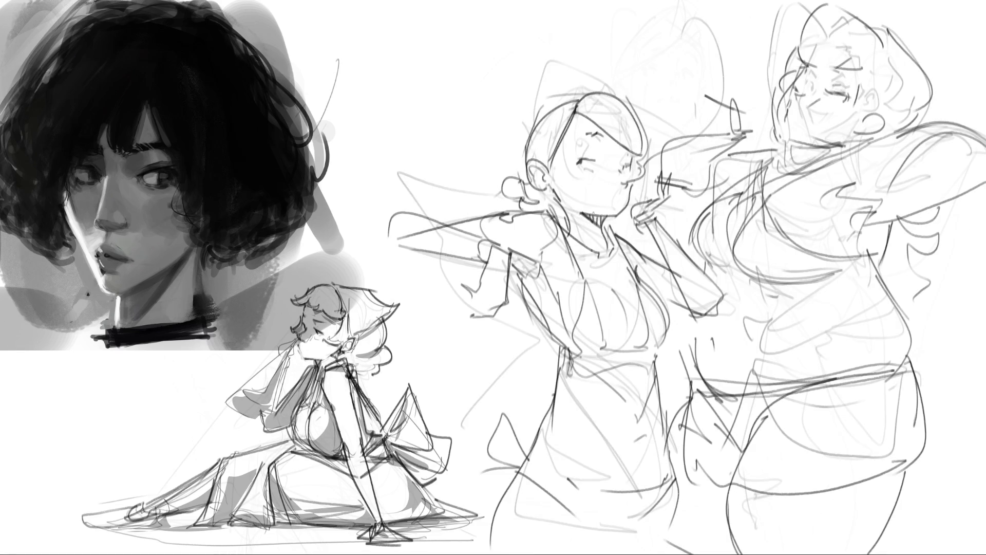
mouse_move(843, 61)
left_mouse_down()
mouse_move(832, 154)
mouse_move(801, 247)
mouse_move(872, 497)
left_mouse_up()
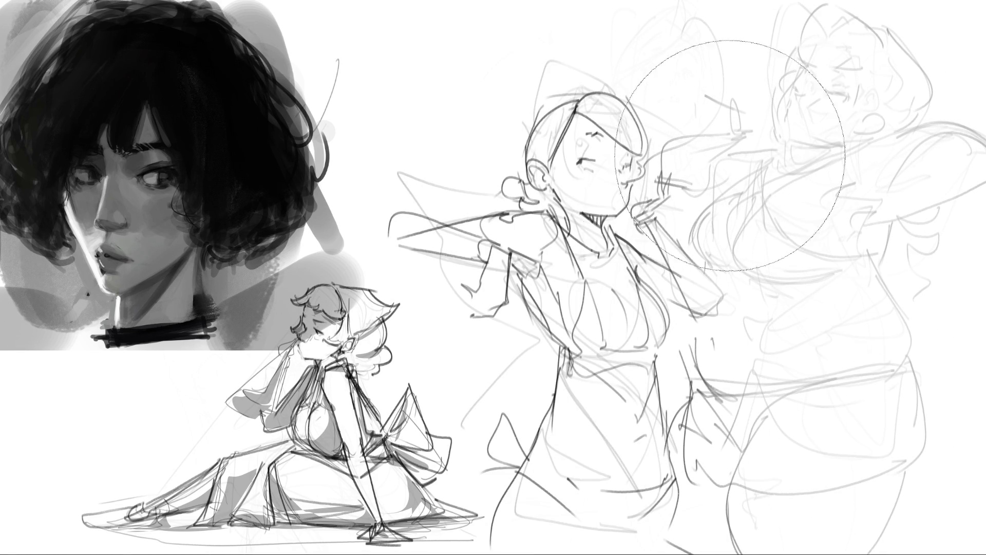
left_click_drag(759, 165, 660, 495)
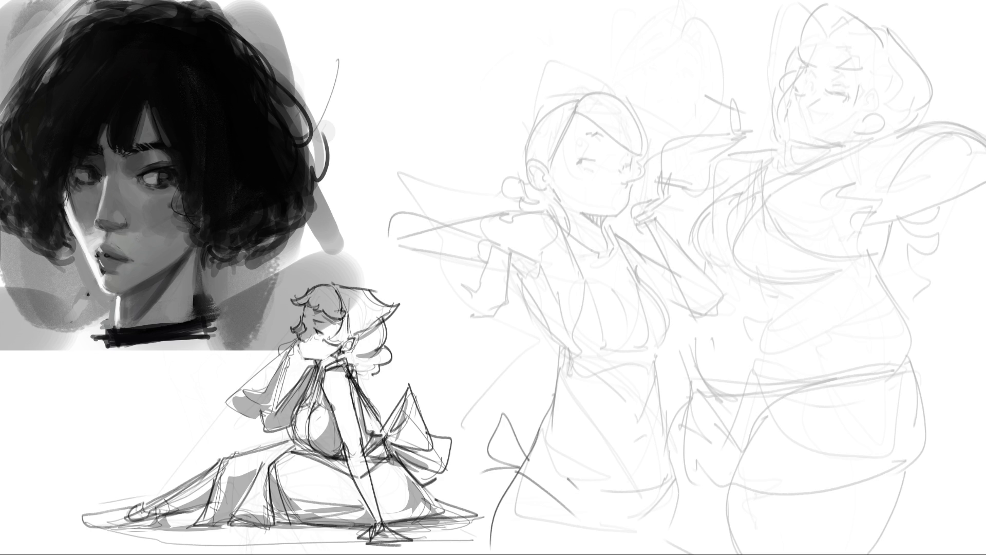
Step: Ink the right figure's two closed eyes, ear, cheek curve and forehead
left_click_drag(828, 92, 845, 94)
mouse_move(832, 92)
left_mouse_down()
mouse_move(846, 94)
mouse_move(849, 72)
left_mouse_up()
mouse_move(801, 92)
left_mouse_down()
mouse_move(788, 81)
mouse_move(785, 121)
mouse_move(795, 114)
mouse_move(777, 135)
mouse_move(776, 164)
mouse_move(845, 148)
mouse_move(865, 129)
left_mouse_up()
mouse_move(862, 118)
left_mouse_down()
mouse_move(882, 117)
mouse_move(864, 135)
mouse_move(872, 124)
left_mouse_up()
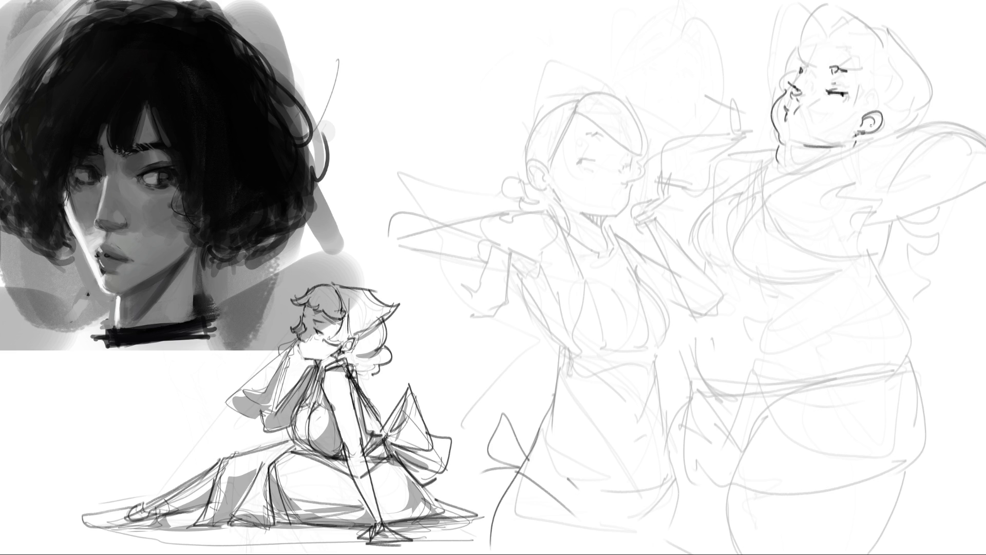
left_click_drag(864, 69, 862, 109)
left_click_drag(798, 39, 782, 75)
mouse_move(867, 63)
left_mouse_down()
mouse_move(857, 82)
mouse_move(863, 106)
mouse_move(865, 96)
left_mouse_up()
Step: Ink the hair outline, hairline and curls, then refine the face edge by the brow
left_click_drag(804, 18, 797, 55)
mouse_move(799, 23)
left_mouse_down()
mouse_move(831, 2)
mouse_move(880, 31)
left_mouse_up()
mouse_move(793, 51)
left_mouse_down()
mouse_move(851, 65)
mouse_move(871, 58)
left_mouse_up()
mouse_move(877, 23)
left_mouse_down()
mouse_move(935, 109)
mouse_move(920, 125)
left_mouse_up()
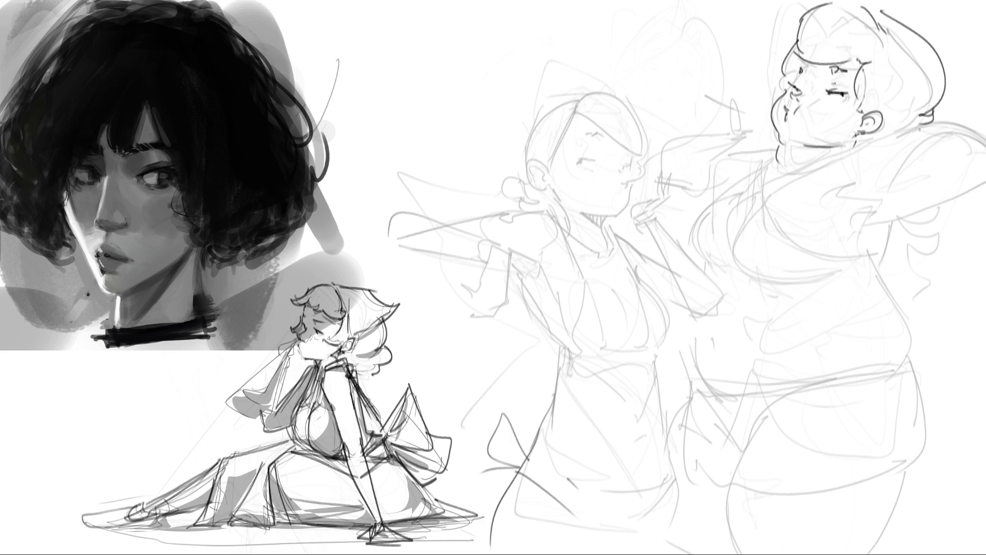
left_click_drag(800, 15, 783, 54)
left_click_drag(872, 60, 890, 45)
left_click_drag(786, 72, 774, 94)
Step: Ink the right figure's neck curve and the torso's right side, redoing stray strokes
mouse_move(855, 132)
left_mouse_down()
mouse_move(866, 144)
mouse_move(872, 135)
mouse_move(874, 148)
left_mouse_up()
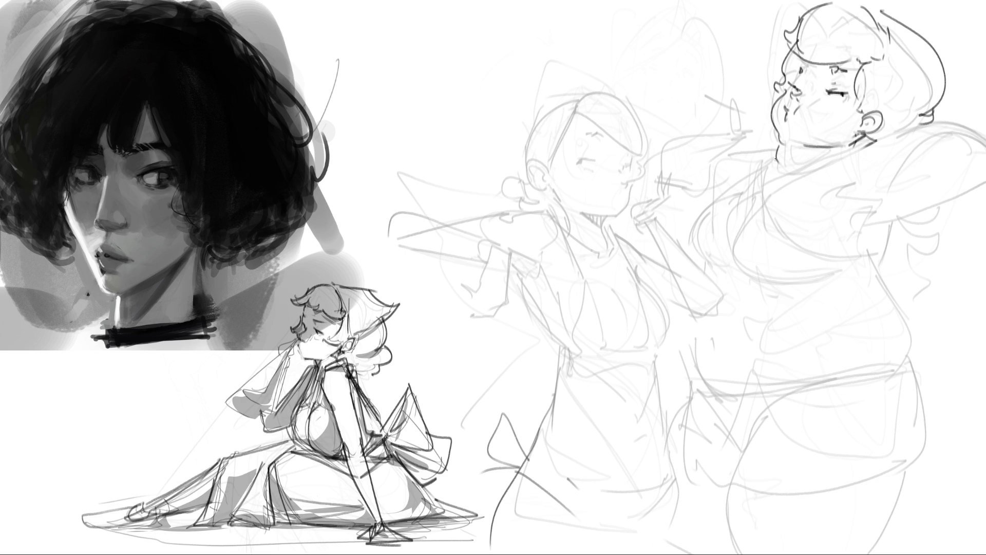
mouse_move(763, 185)
left_mouse_down()
mouse_move(772, 161)
mouse_move(768, 211)
left_mouse_up()
key("ctrl+z")
key("ctrl+z")
mouse_move(776, 152)
left_mouse_down()
mouse_move(765, 208)
mouse_move(866, 250)
mouse_move(882, 251)
mouse_move(902, 223)
left_mouse_up()
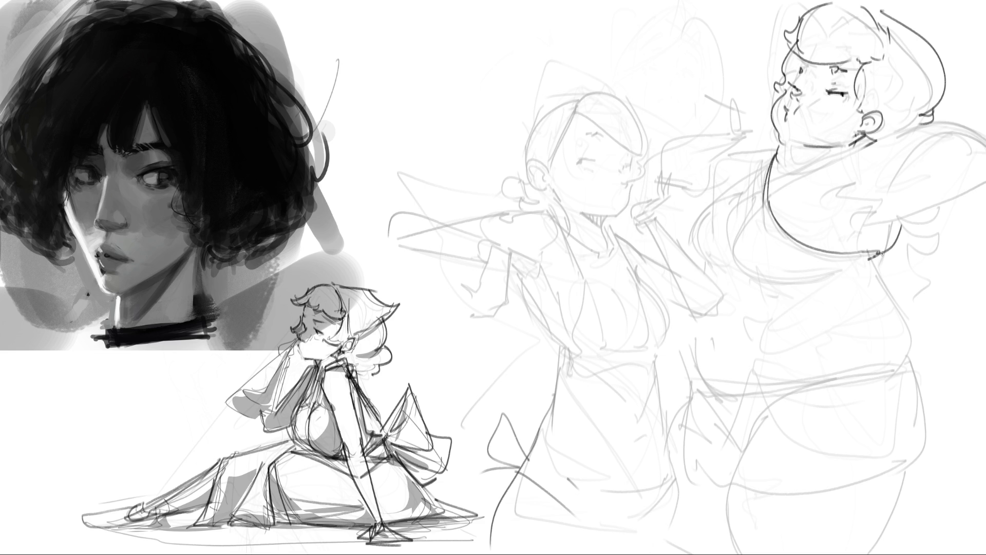
left_click_drag(881, 259, 919, 375)
key("ctrl+z")
left_click_drag(880, 258, 900, 373)
Step: Draw the under-bust curve, both sides of the strap and the shoulder curve
mouse_move(876, 257)
left_mouse_down()
mouse_move(742, 270)
mouse_move(748, 214)
mouse_move(724, 259)
mouse_move(691, 245)
mouse_move(733, 196)
left_mouse_up()
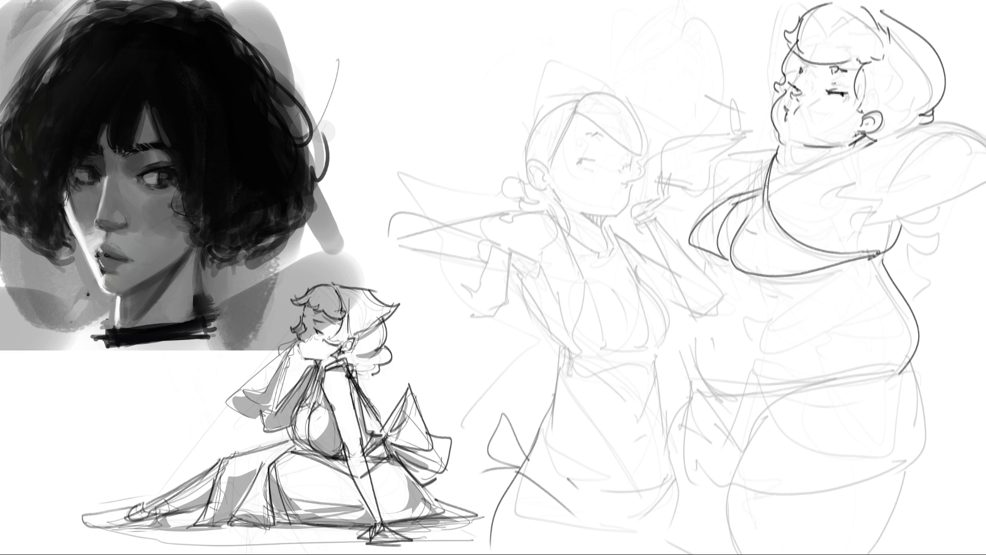
left_click_drag(855, 147, 759, 195)
left_click_drag(878, 136, 765, 196)
left_click_drag(877, 158, 836, 188)
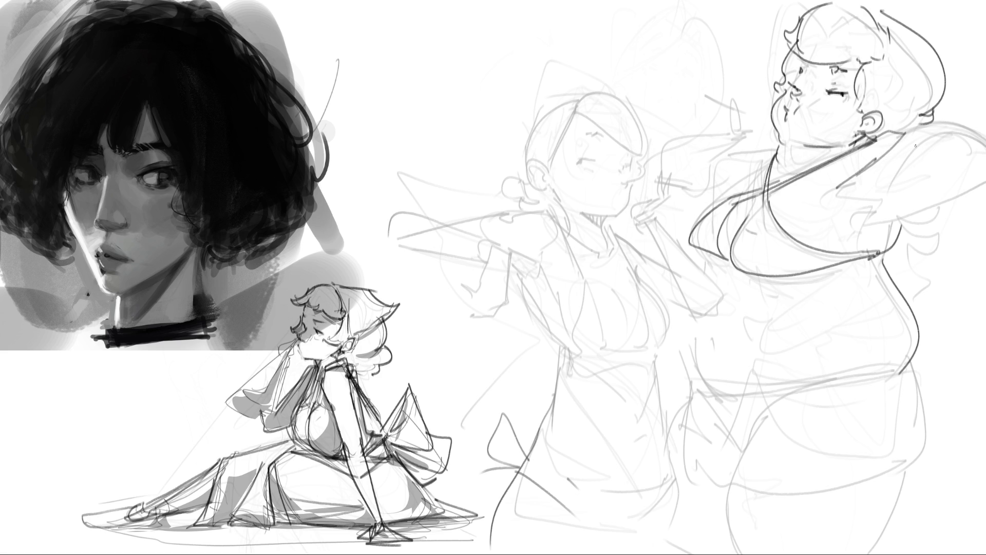
left_click_drag(897, 139, 985, 119)
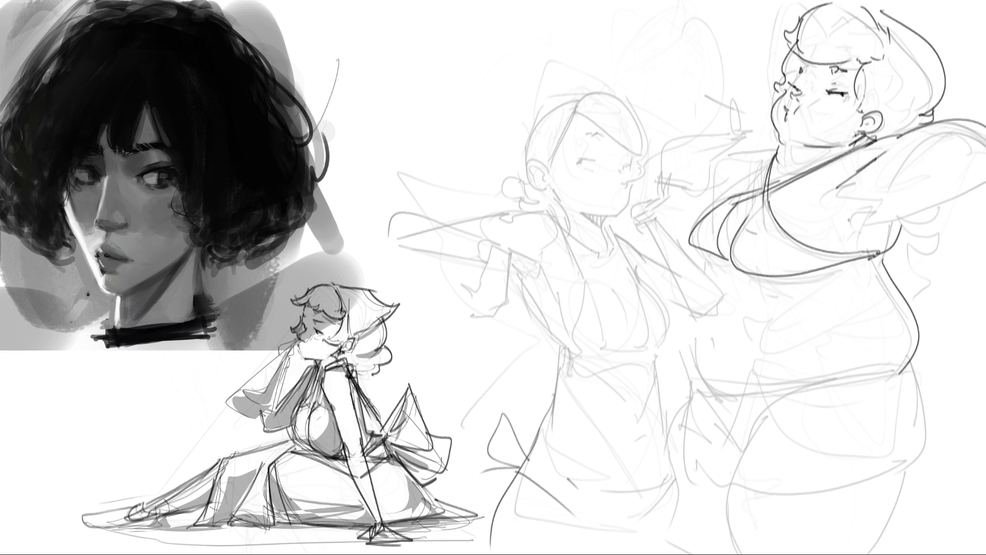
Step: Draw the hand resting on the chest with its forearm extending right
mouse_move(841, 226)
left_mouse_down()
mouse_move(848, 214)
mouse_move(846, 256)
mouse_move(870, 208)
mouse_move(852, 257)
mouse_move(882, 227)
mouse_move(884, 196)
mouse_move(933, 150)
left_mouse_up()
mouse_move(880, 195)
left_mouse_down()
mouse_move(907, 158)
mouse_move(956, 134)
left_mouse_up()
mouse_move(878, 228)
left_mouse_down()
mouse_move(985, 186)
mouse_move(896, 227)
left_mouse_up()
Step: Ink the raised arm's lower edge and the cigarette hand's fingers, cigarette, cuff and sleeve line
left_click_drag(985, 183, 880, 258)
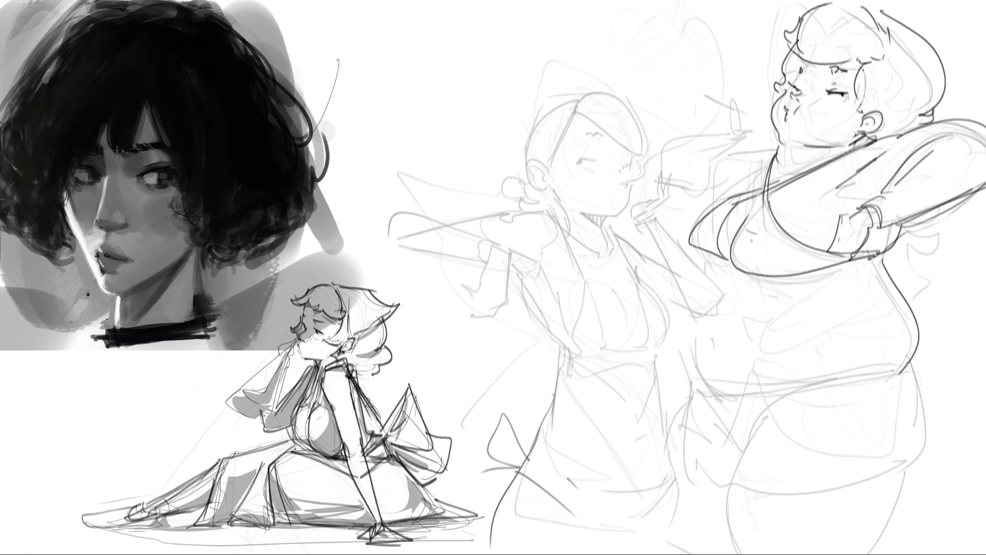
mouse_move(738, 104)
left_mouse_down()
mouse_move(735, 132)
mouse_move(744, 123)
left_mouse_up()
left_click_drag(750, 126, 729, 141)
mouse_move(701, 93)
left_mouse_down()
mouse_move(734, 105)
mouse_move(728, 143)
mouse_move(716, 148)
left_mouse_up()
mouse_move(727, 126)
left_mouse_down()
mouse_move(717, 143)
mouse_move(662, 145)
left_mouse_up()
mouse_move(654, 145)
left_mouse_down()
mouse_move(661, 177)
mouse_move(706, 212)
left_mouse_up()
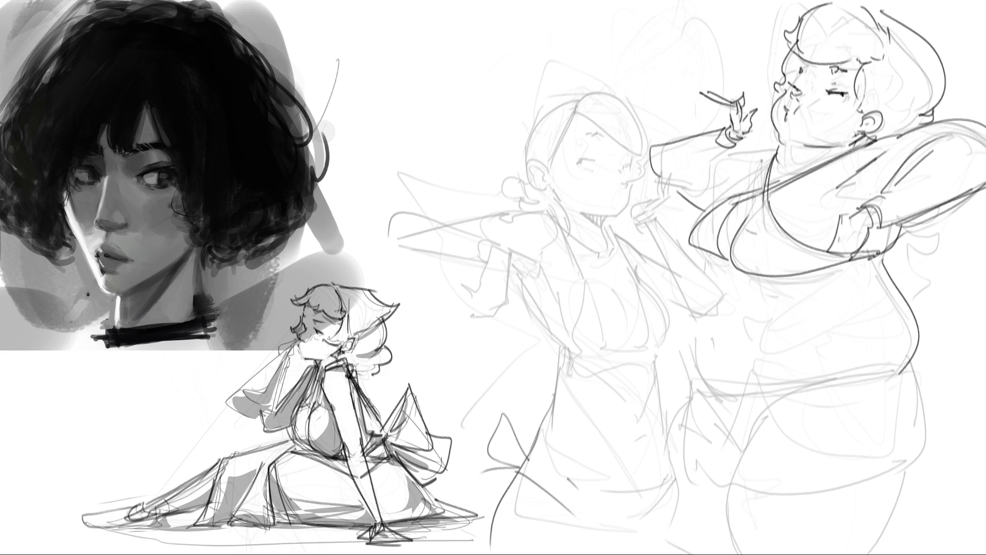
Step: Refine the sleeve with shoulder and upper-edge strokes, undoing a misplaced sleeve line and chest arc
left_click_drag(754, 180, 748, 189)
left_click_drag(734, 153, 775, 146)
key("ctrl+z")
mouse_move(779, 143)
left_mouse_down()
mouse_move(726, 161)
mouse_move(755, 146)
left_mouse_up()
left_click_drag(892, 240, 936, 222)
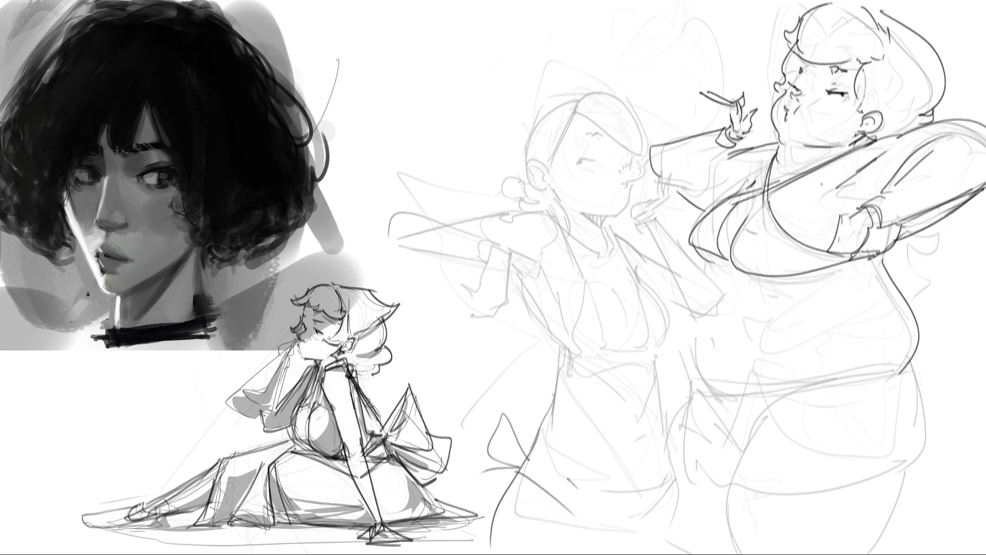
mouse_move(790, 227)
left_mouse_down()
mouse_move(812, 228)
mouse_move(817, 240)
left_mouse_up()
key("ctrl+z")
key("ctrl+z")
Step: Ink the right figure's belly curve, navel, lower belly line and hip-to-thigh contour
mouse_move(691, 315)
left_mouse_down()
mouse_move(689, 378)
mouse_move(714, 395)
left_mouse_up()
left_click_drag(711, 334, 712, 351)
mouse_move(707, 393)
left_mouse_down()
mouse_move(756, 396)
mouse_move(910, 366)
mouse_move(806, 392)
left_mouse_up()
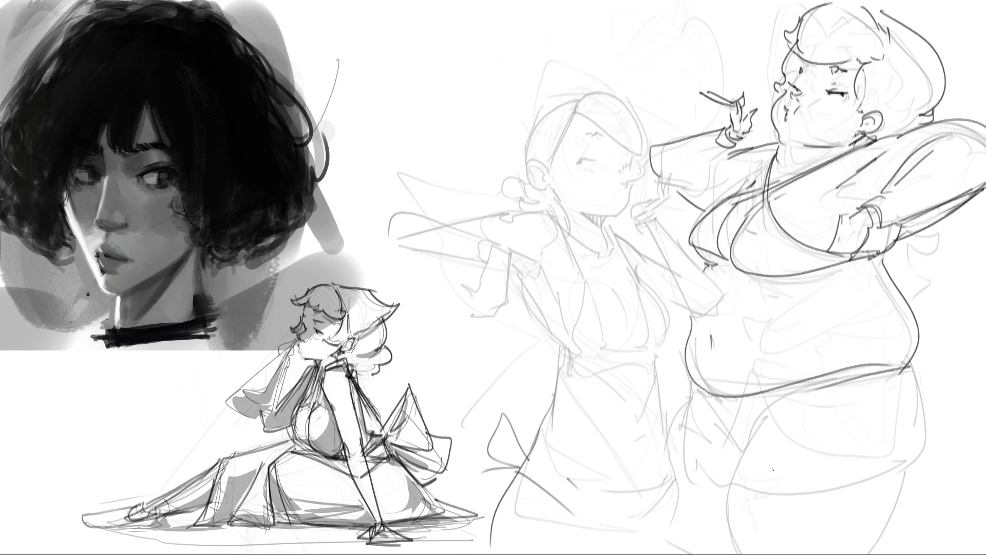
mouse_move(911, 351)
left_mouse_down()
mouse_move(892, 376)
mouse_move(925, 408)
mouse_move(888, 549)
left_mouse_up()
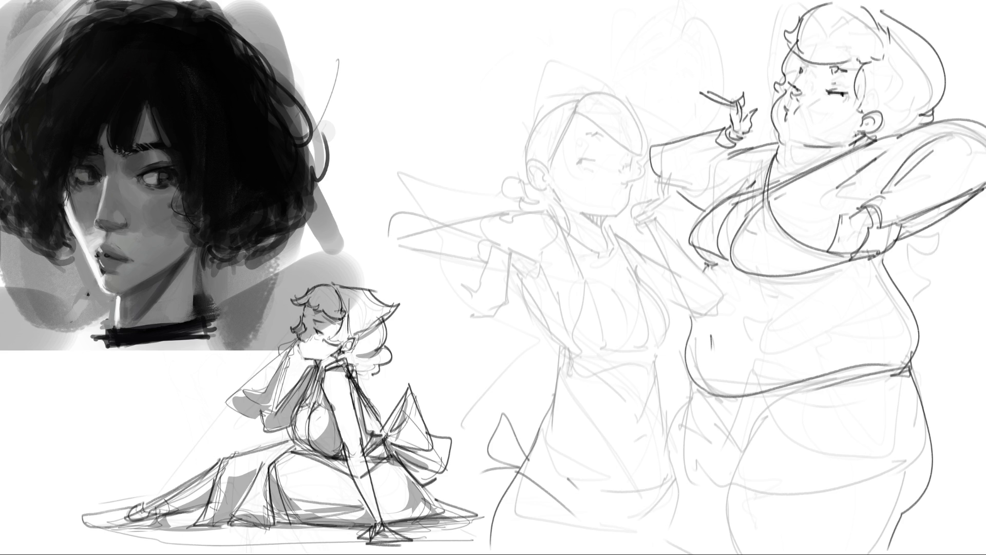
left_click_drag(903, 517, 891, 545)
Step: Redraw the right figure's inner leg line and discard a stray lower-body curve
left_click_drag(775, 414, 707, 554)
key("ctrl+z")
left_click_drag(760, 416, 726, 553)
left_click_drag(692, 380, 665, 474)
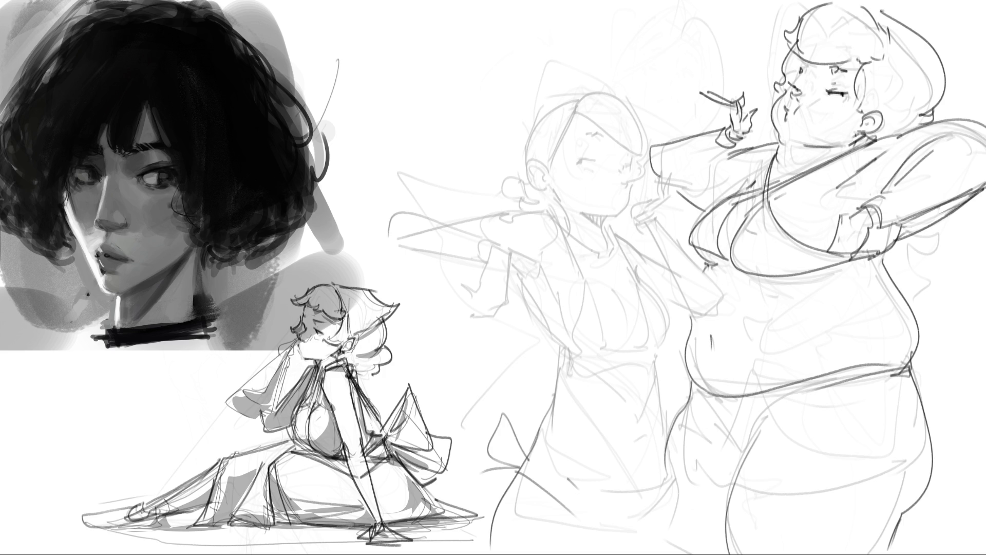
key("ctrl+z")
Step: Add hip strokes and a knotted bow at the right figure's waist
mouse_move(889, 254)
left_mouse_down()
mouse_move(923, 240)
mouse_move(894, 277)
left_mouse_up()
left_click_drag(894, 368, 905, 389)
mouse_move(906, 377)
left_mouse_down()
mouse_move(900, 424)
mouse_move(945, 358)
mouse_move(910, 384)
mouse_move(904, 444)
left_mouse_up()
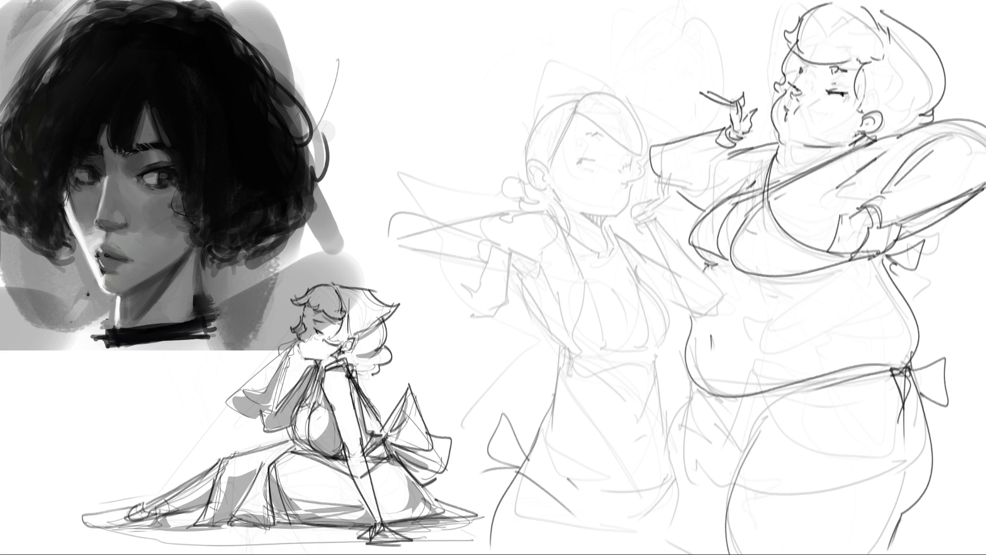
Step: Draw the middle figure's ear, replacing the angular outline with one having an inner curl
mouse_move(532, 158)
left_mouse_down()
mouse_move(547, 187)
mouse_move(545, 171)
left_mouse_up()
key("ctrl+z")
key("ctrl+z")
key("ctrl+z")
key("ctrl+z")
mouse_move(535, 162)
left_mouse_down()
mouse_move(536, 171)
mouse_move(601, 157)
mouse_move(605, 131)
left_mouse_up()
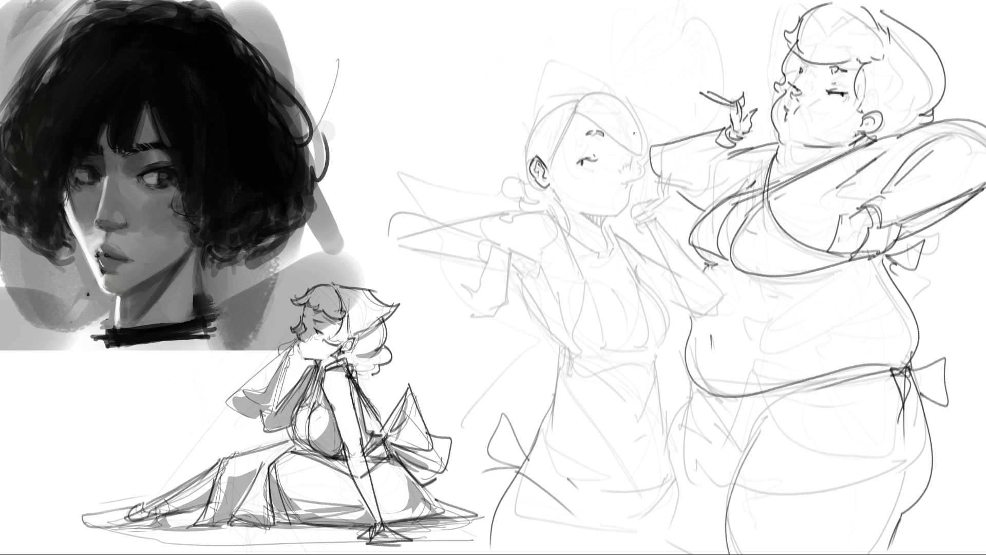
Step: Add the middle figure's nostril and try two chin curves, undoing both
mouse_move(622, 167)
left_mouse_down()
mouse_move(632, 164)
mouse_move(618, 173)
mouse_move(627, 178)
left_mouse_up()
left_click_drag(631, 186, 615, 218)
key("ctrl+z")
mouse_move(631, 183)
left_mouse_down()
mouse_move(616, 216)
mouse_move(628, 200)
mouse_move(639, 205)
mouse_move(630, 202)
left_mouse_up()
key("ctrl+z")
Step: Try another chin line, then ink the jaw below the ear and a line along the head
key("ctrl+z")
key("ctrl+z")
mouse_move(630, 194)
left_mouse_down()
mouse_move(621, 214)
mouse_move(585, 212)
mouse_move(616, 213)
mouse_move(589, 211)
mouse_move(604, 236)
left_mouse_up()
key("ctrl+z")
key("ctrl+z")
key("ctrl+z")
key("ctrl+z")
left_click_drag(552, 185, 566, 230)
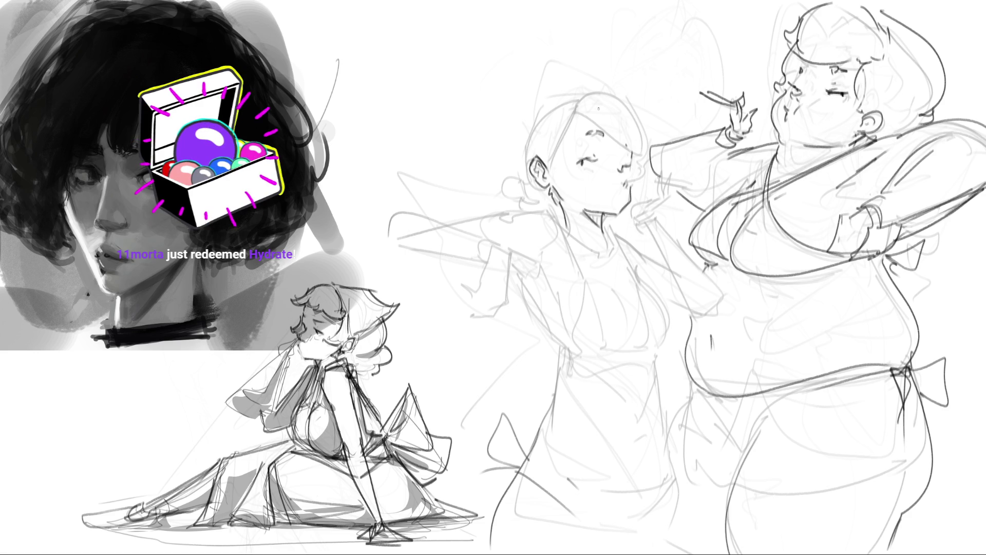
left_click_drag(553, 166, 568, 120)
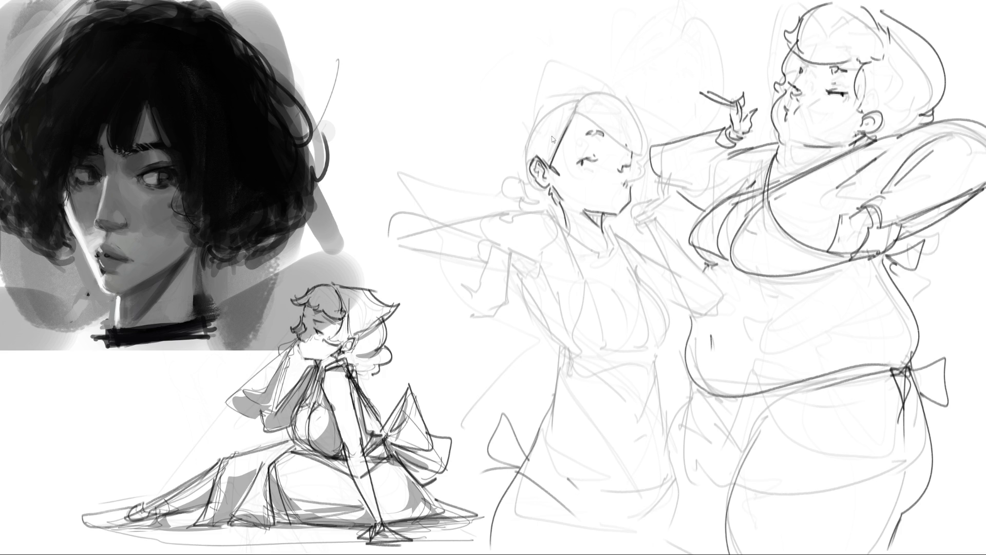
Step: Ink the middle figure's hairline, head outline, hair shape and the bun at the back
left_click_drag(575, 108, 551, 157)
mouse_move(573, 96)
left_mouse_down()
mouse_move(534, 102)
mouse_move(514, 167)
mouse_move(520, 190)
left_mouse_up()
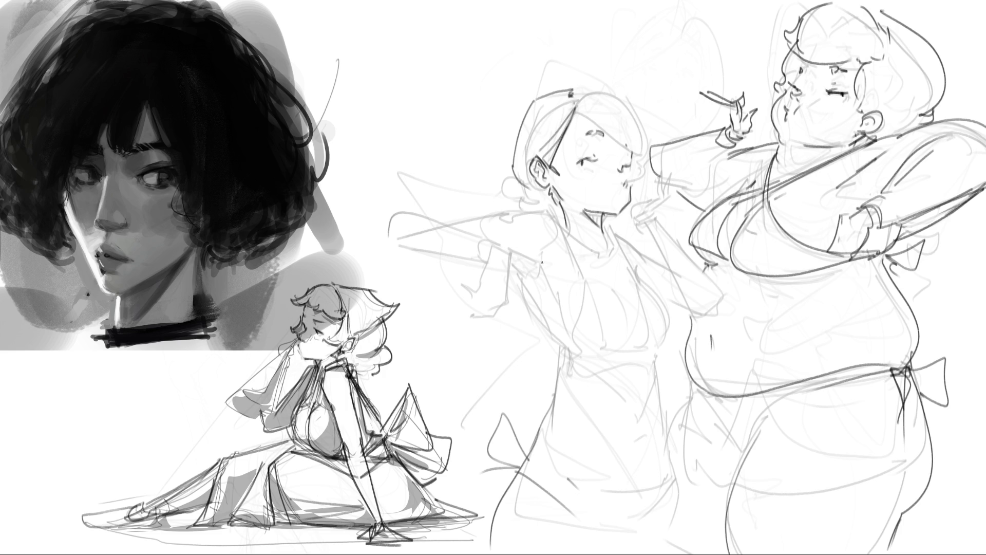
mouse_move(574, 92)
left_mouse_down()
mouse_move(643, 131)
mouse_move(629, 144)
mouse_move(648, 149)
left_mouse_up()
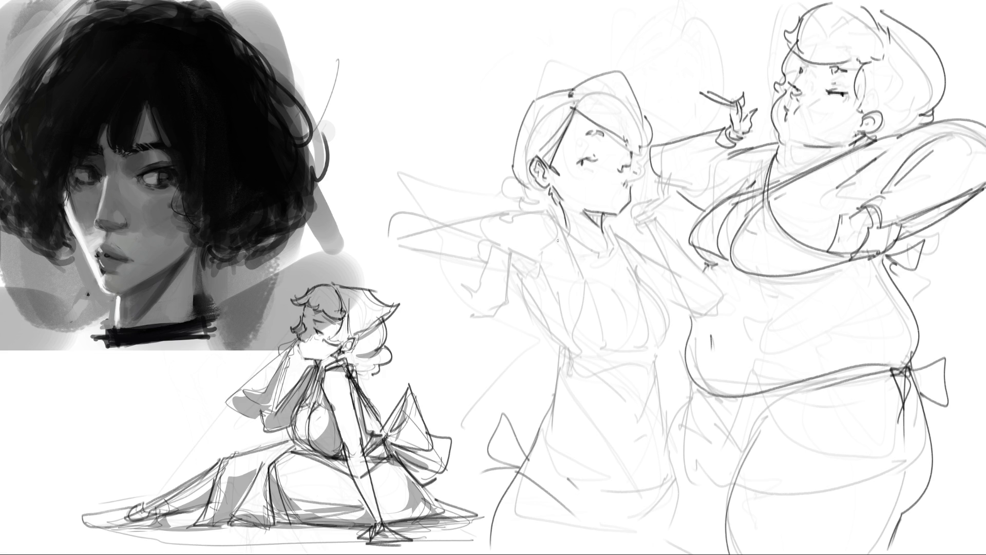
mouse_move(523, 188)
left_mouse_down()
mouse_move(555, 203)
mouse_move(492, 166)
mouse_move(548, 203)
left_mouse_up()
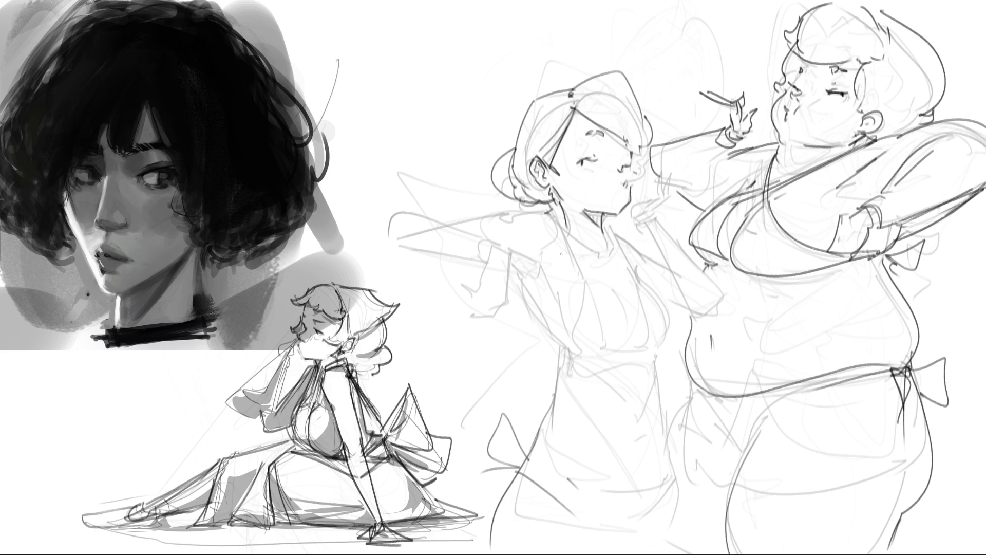
Step: Lasso the closed eye and transform it slightly up-right with a reshaped form
left_click_drag(596, 179, 592, 181)
key("ctrl+t")
left_click_drag(595, 164, 599, 163)
key("Return")
Step: Lasso the middle figure's whole head linework
mouse_move(644, 68)
left_mouse_down()
mouse_move(490, 171)
mouse_move(481, 191)
left_mouse_up()
mouse_move(482, 140)
left_mouse_down()
mouse_move(490, 198)
mouse_move(553, 207)
mouse_move(566, 227)
mouse_move(599, 241)
mouse_move(632, 208)
mouse_move(658, 144)
mouse_move(591, 3)
left_mouse_up()
mouse_move(599, 108)
left_mouse_down()
mouse_move(509, 198)
mouse_move(517, 205)
left_mouse_up()
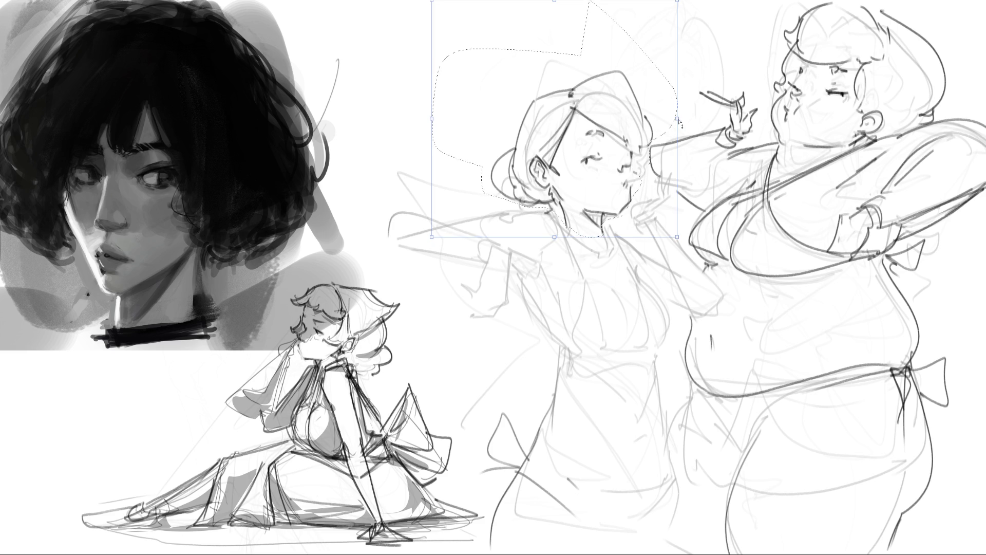
Step: Transform the lassoed head slightly upward, apply and deselect, then try and undo a short chin stroke
key("ctrl+t")
mouse_move(644, 127)
left_mouse_down()
mouse_move(640, 117)
mouse_move(631, 131)
left_mouse_up()
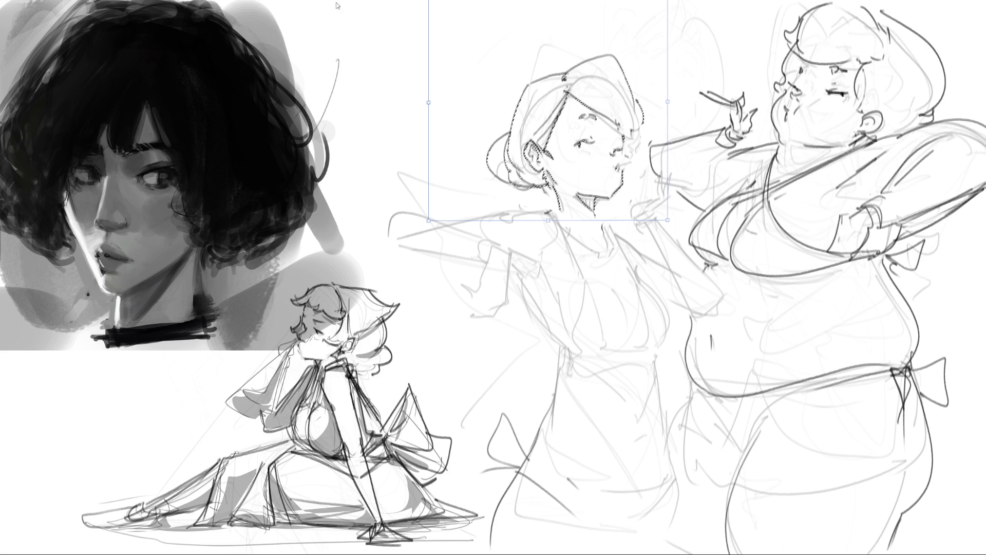
key("Return")
key("ctrl+d")
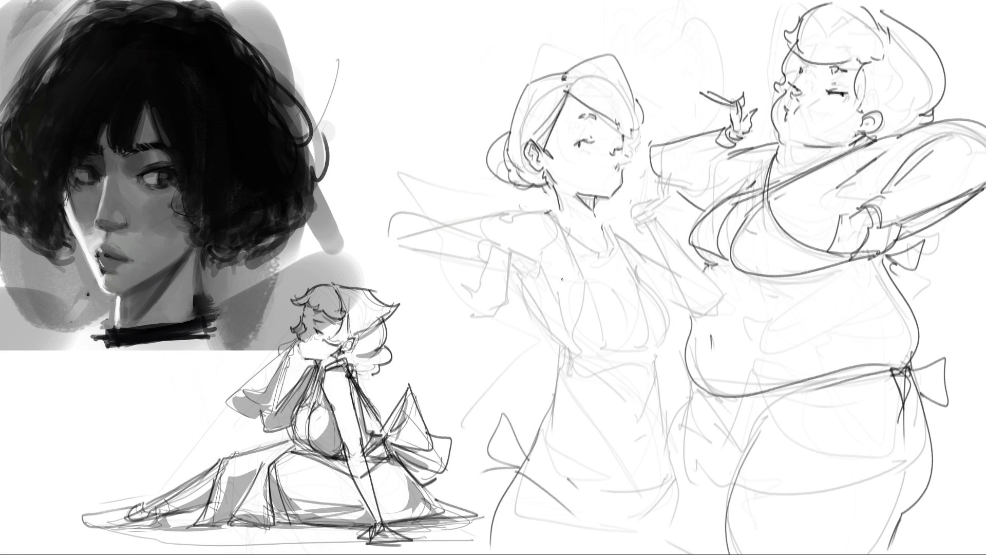
left_click_drag(595, 194, 609, 197)
key("ctrl+z")
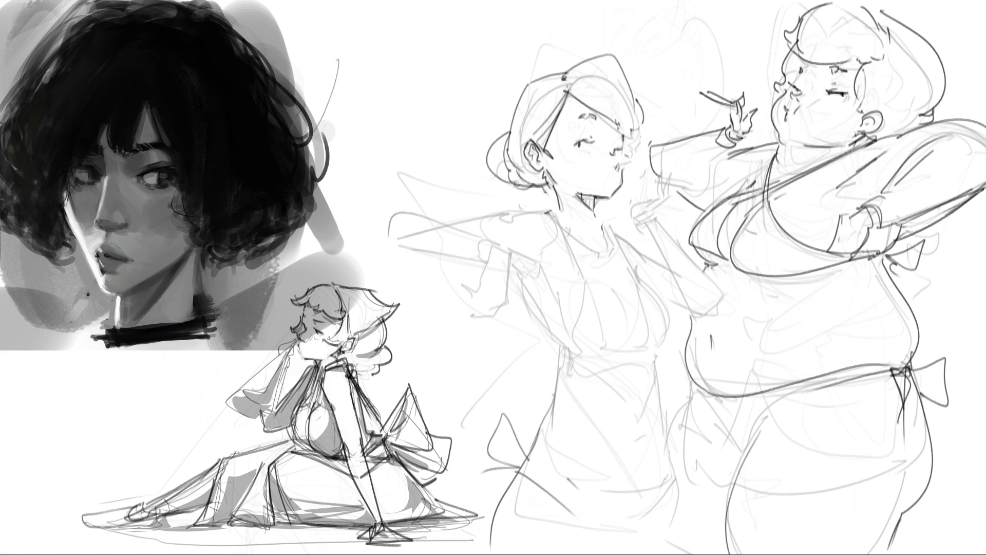